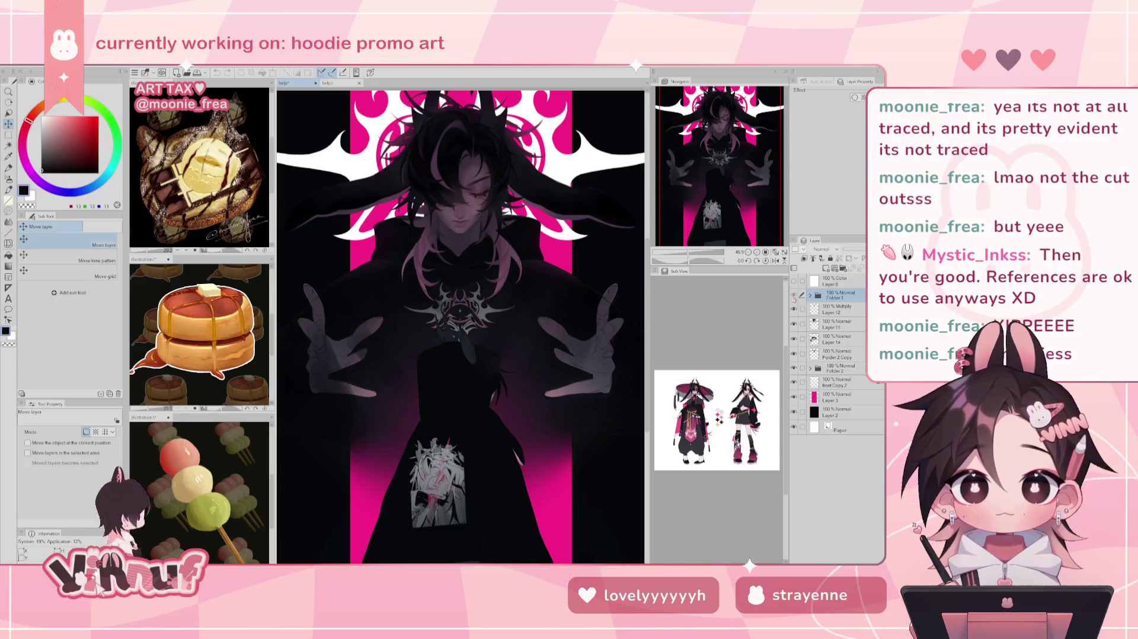
Show THE BUNNY CULT title layer on the merch-drop poster, then bring up the help2 Art Raffle document
click(793, 294)
key(ctrl+minus)
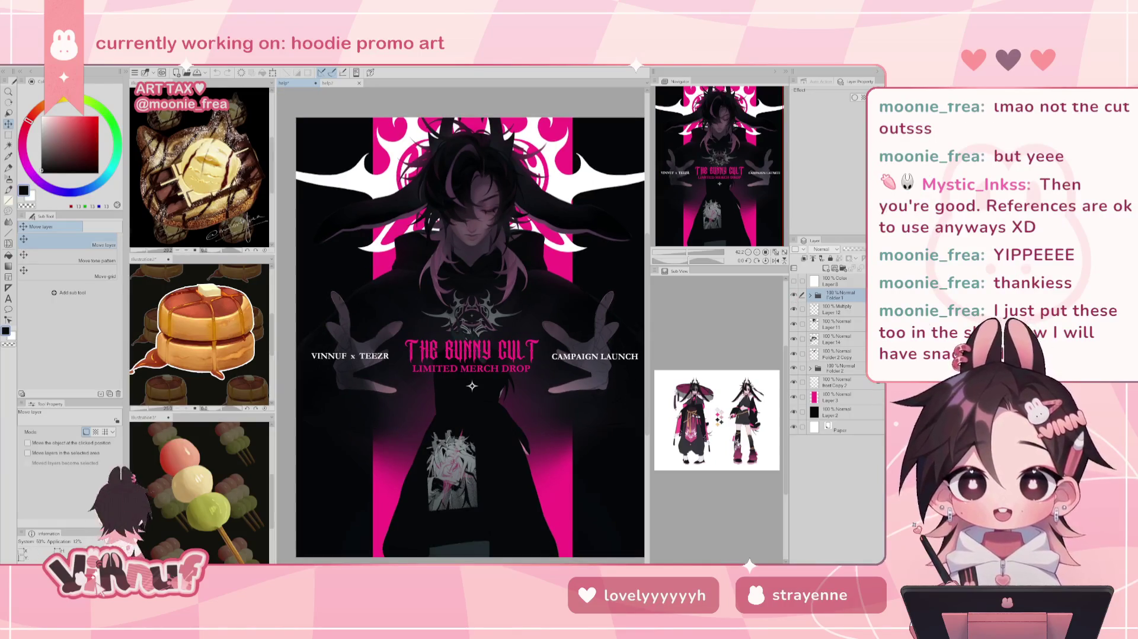
click(774, 252)
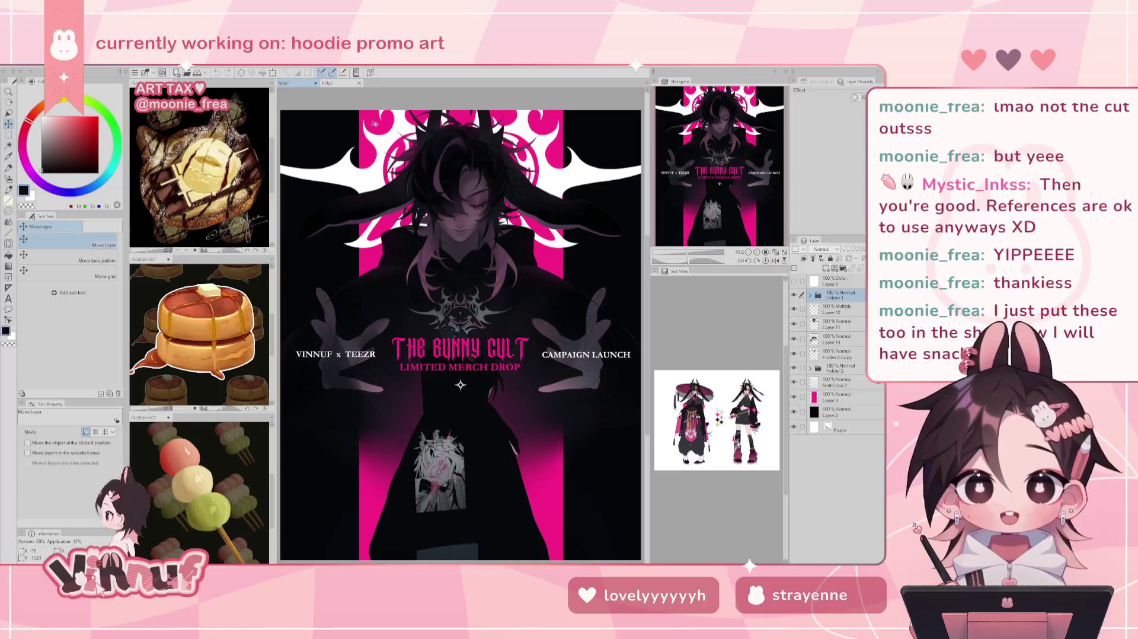
click(340, 84)
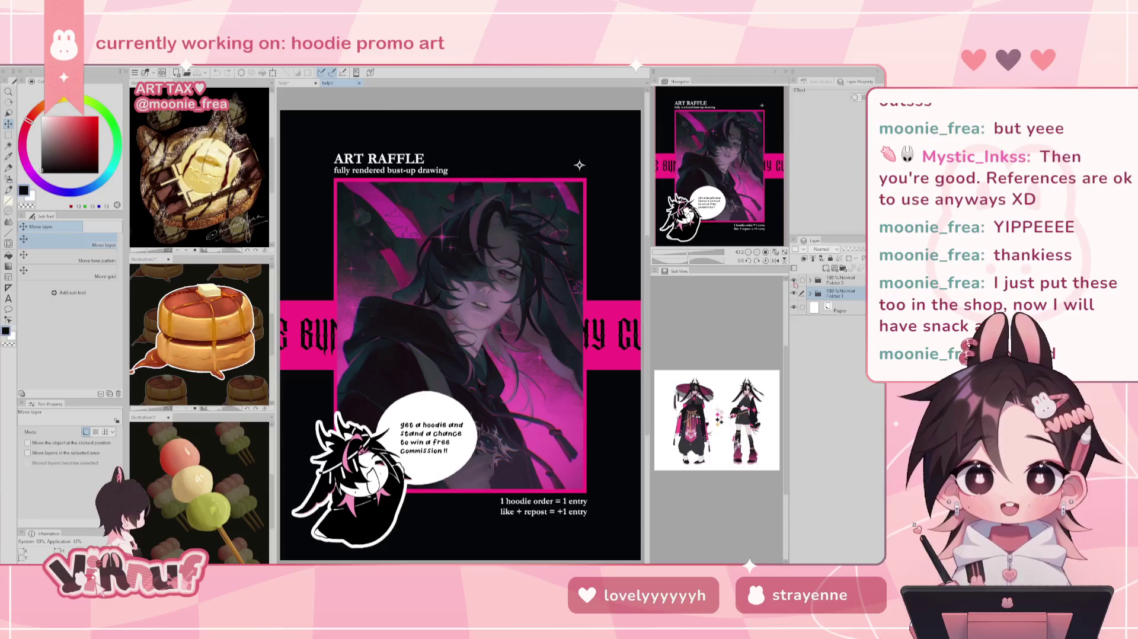
click(794, 281)
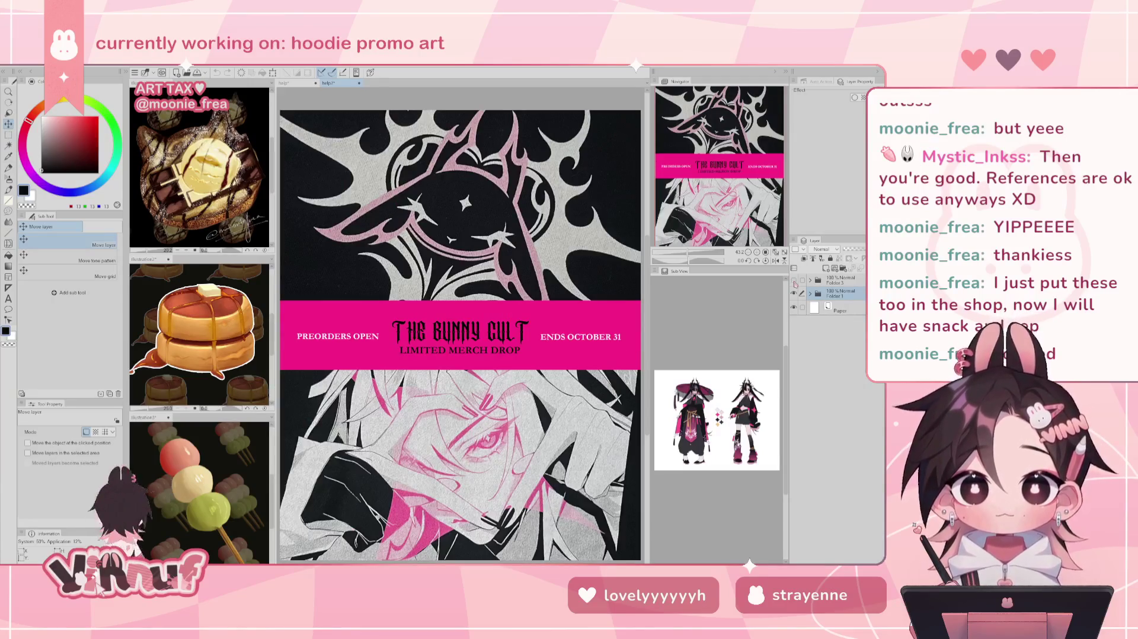
click(794, 281)
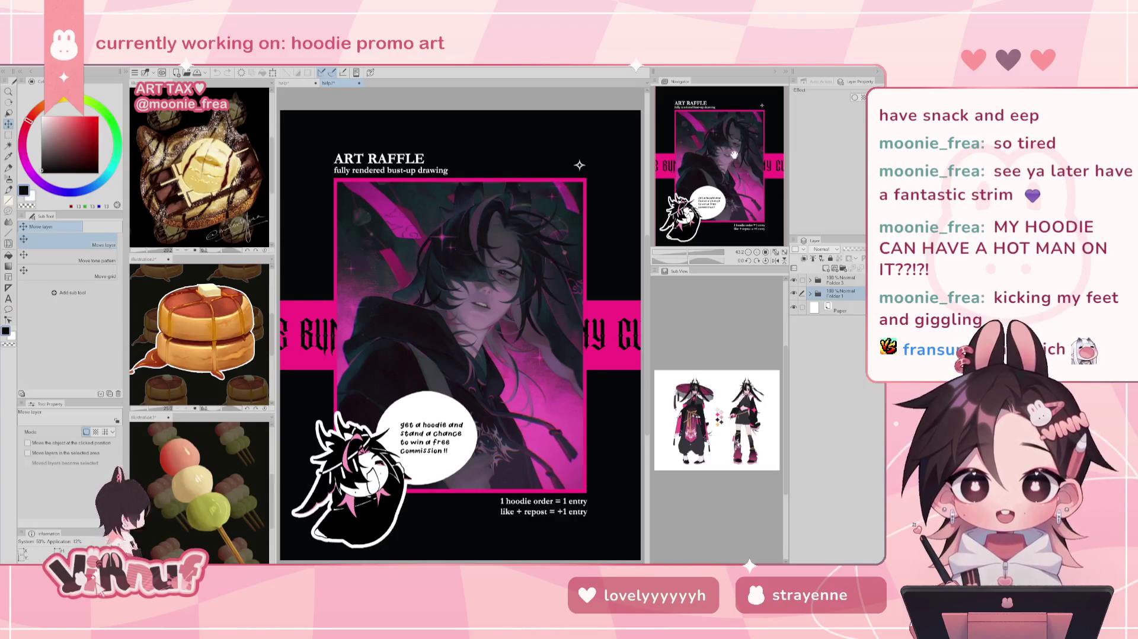
drag(734, 155, 735, 152)
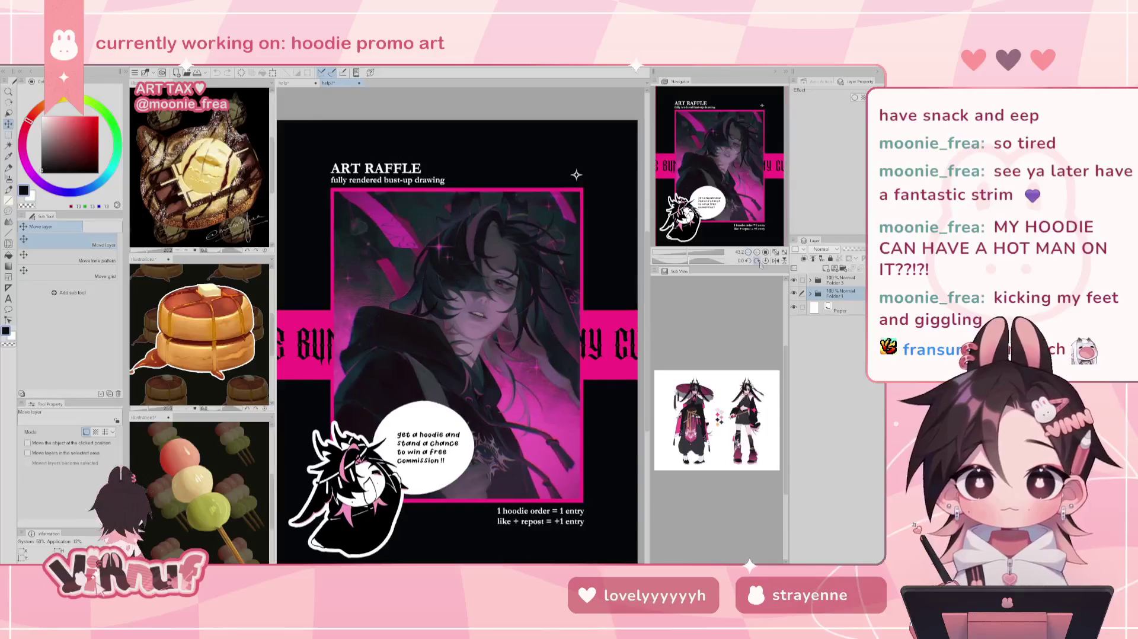
click(775, 252)
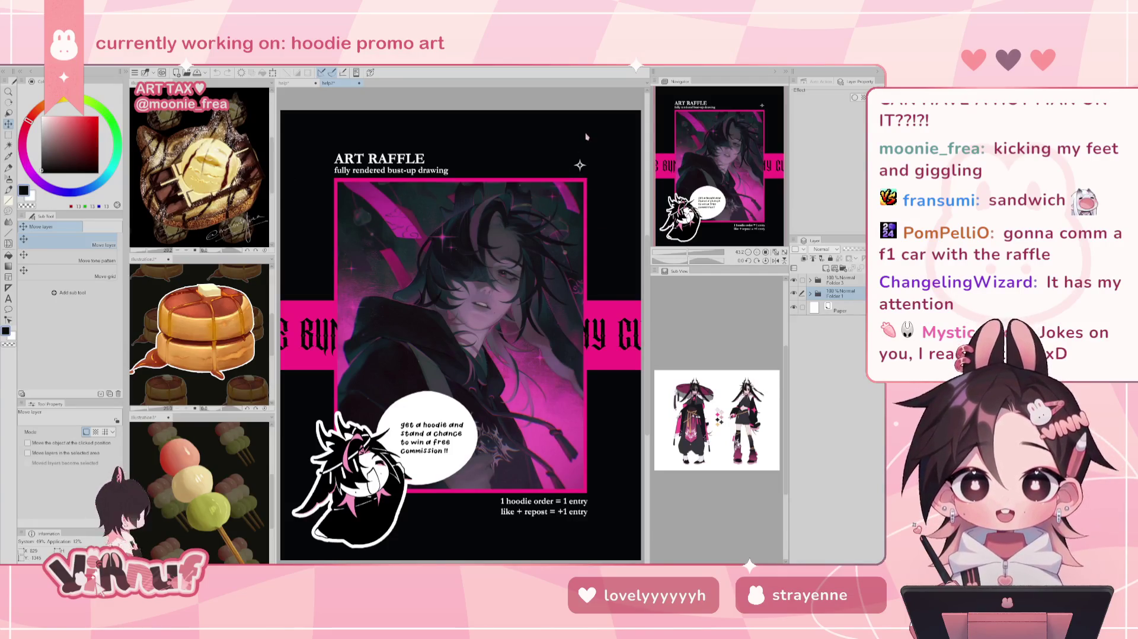
click(293, 83)
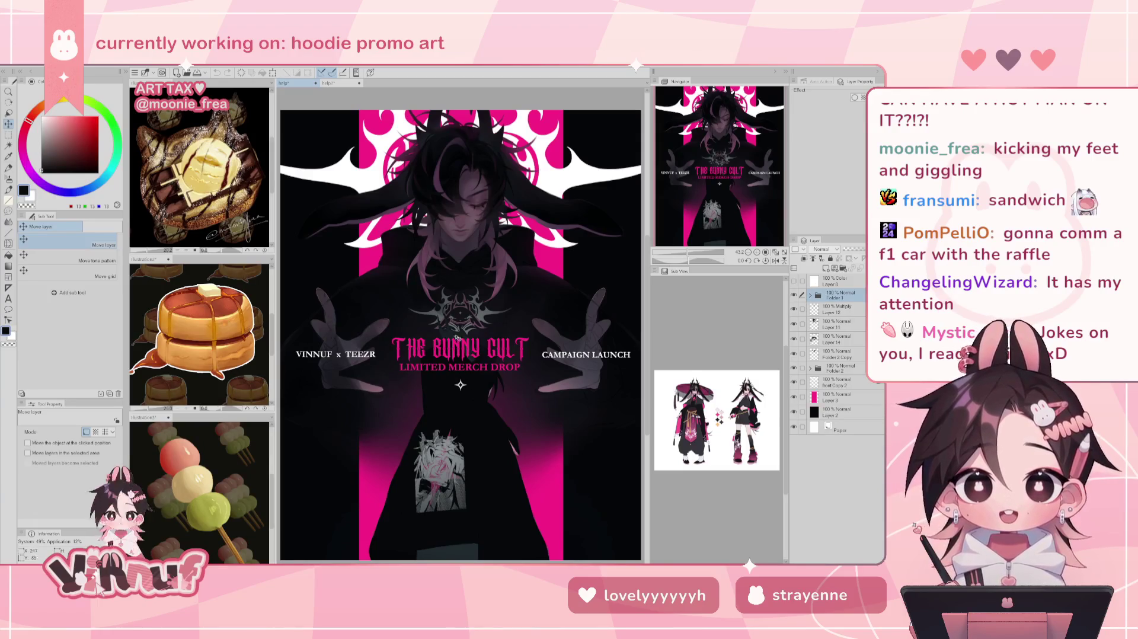
click(334, 83)
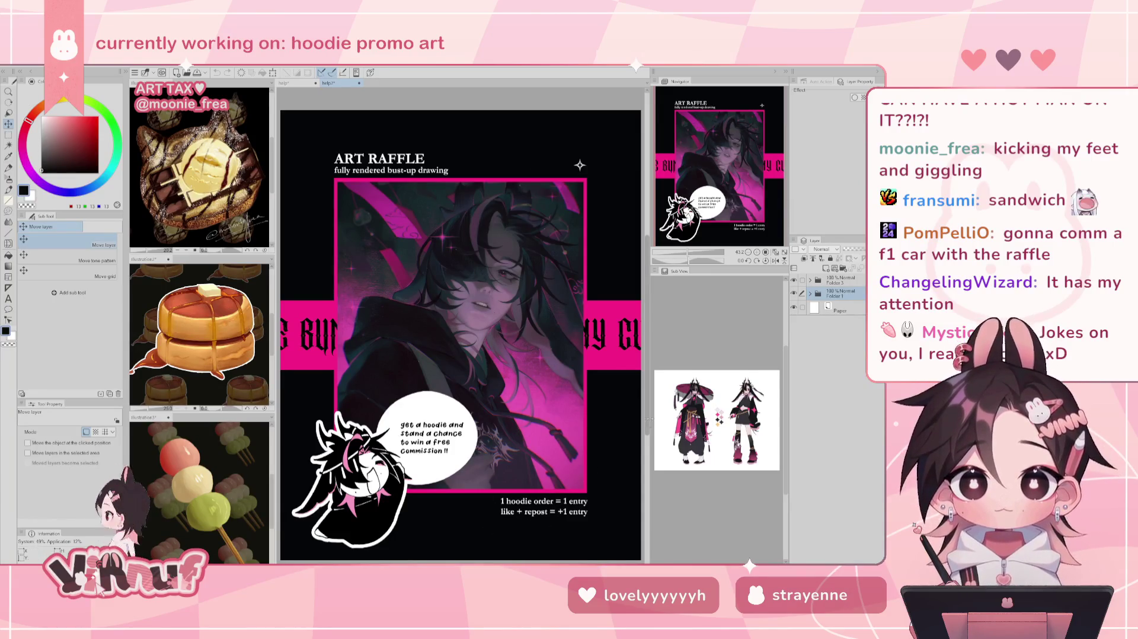
click(286, 83)
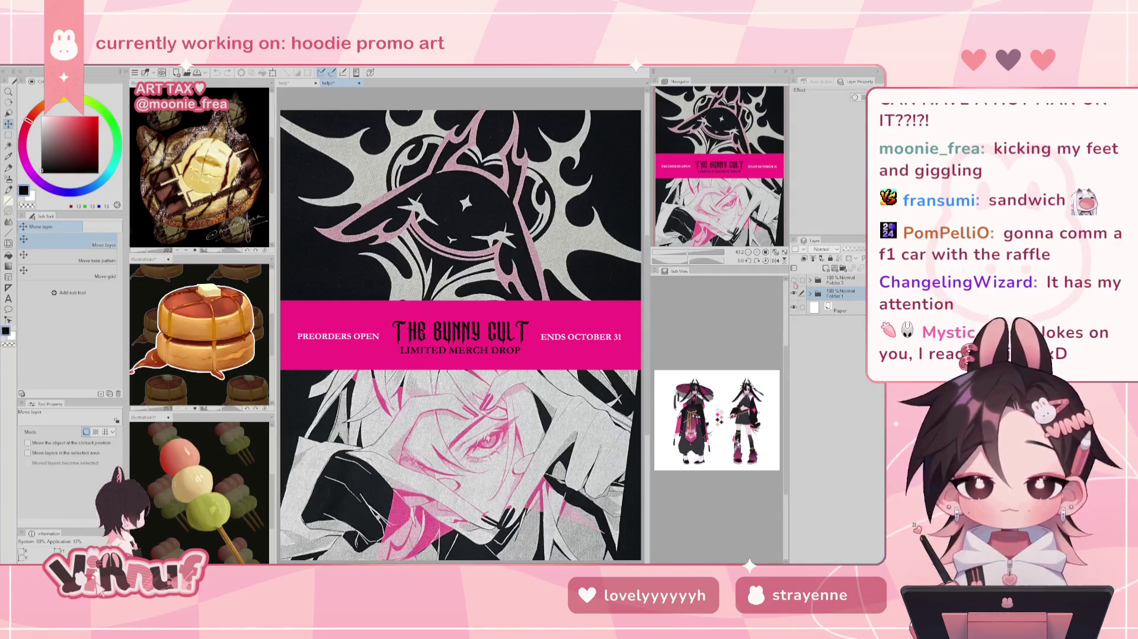
click(794, 280)
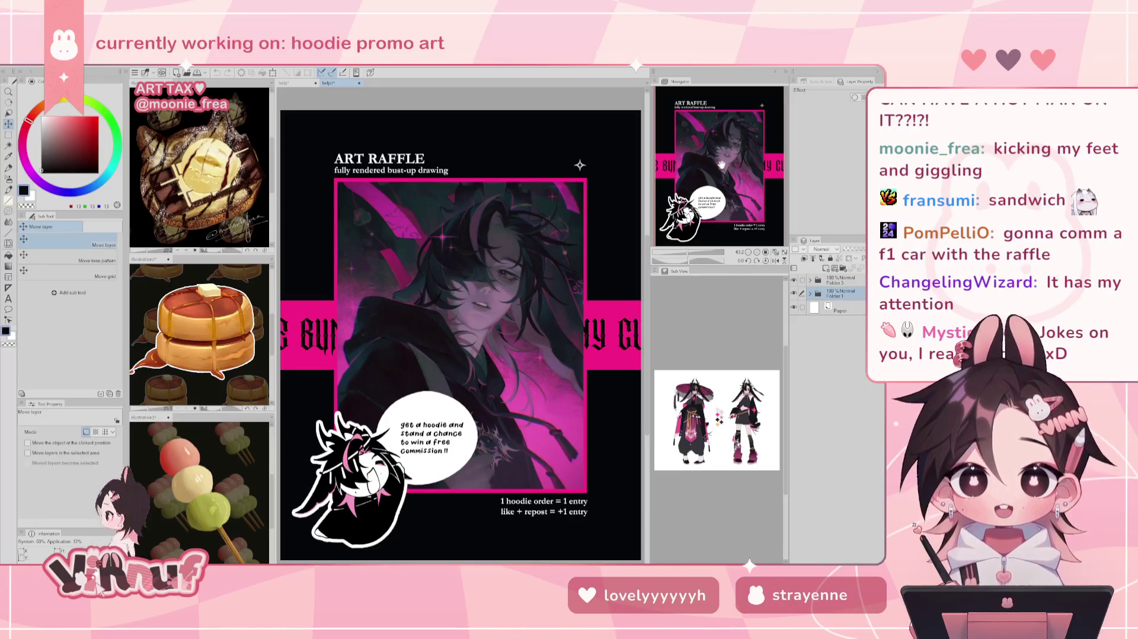
scroll(585, 450, up, 3)
drag(585, 450, 586, 369)
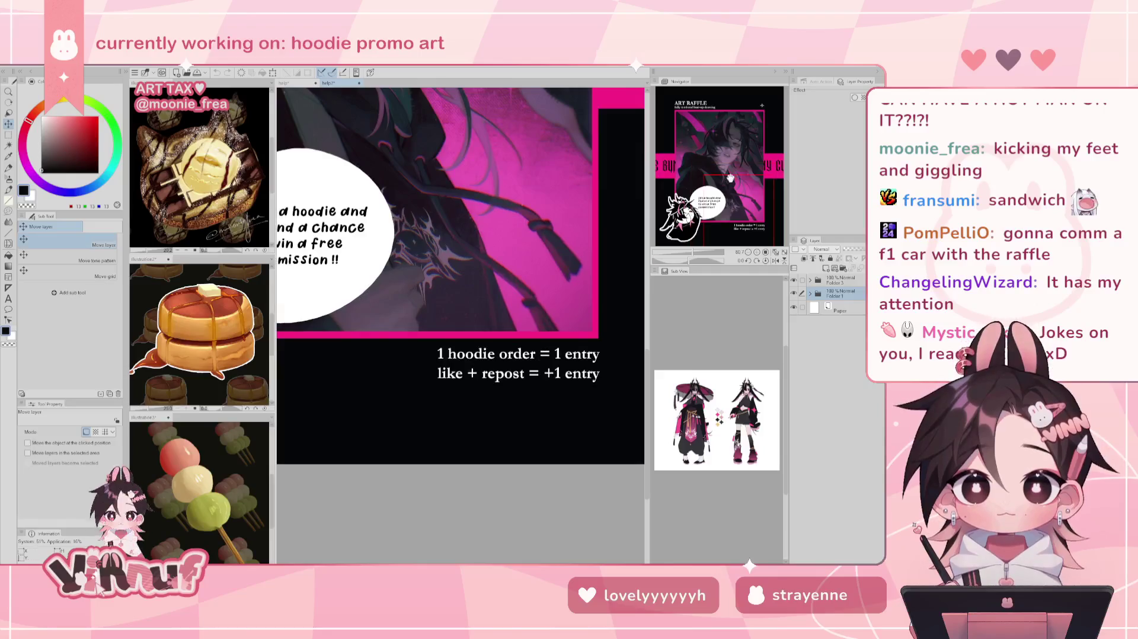
scroll(732, 193, up, 3)
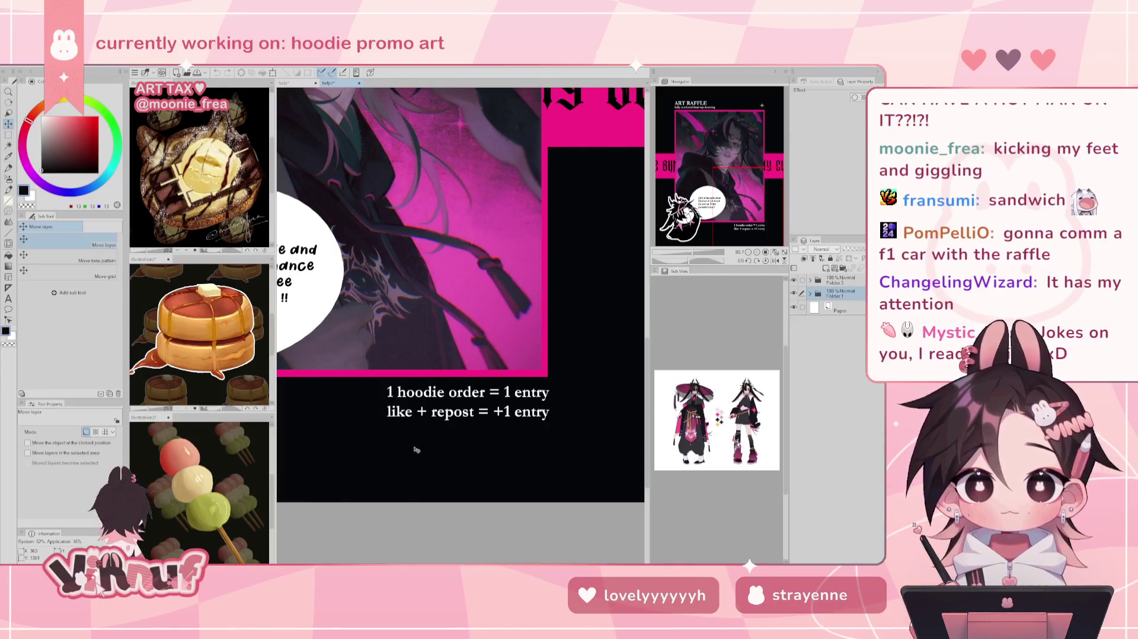
scroll(388, 449, down, 1)
scroll(473, 420, down, 1)
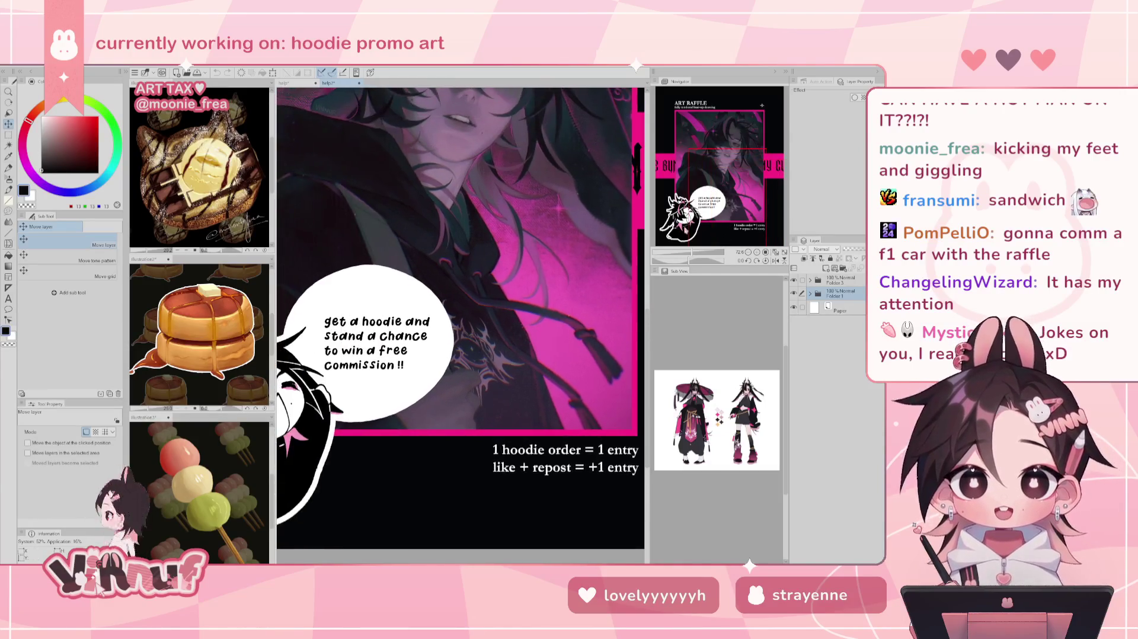
scroll(472, 421, down, 1)
scroll(473, 420, down, 1)
scroll(472, 421, down, 1)
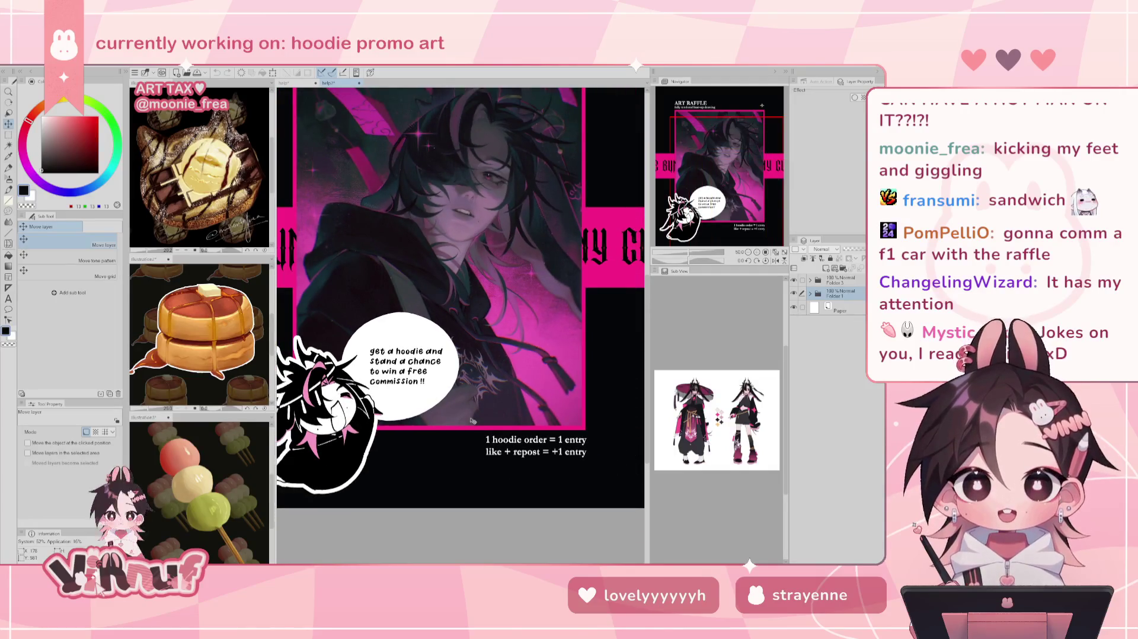
scroll(473, 421, down, 1)
scroll(472, 420, up, 2)
scroll(472, 421, up, 1)
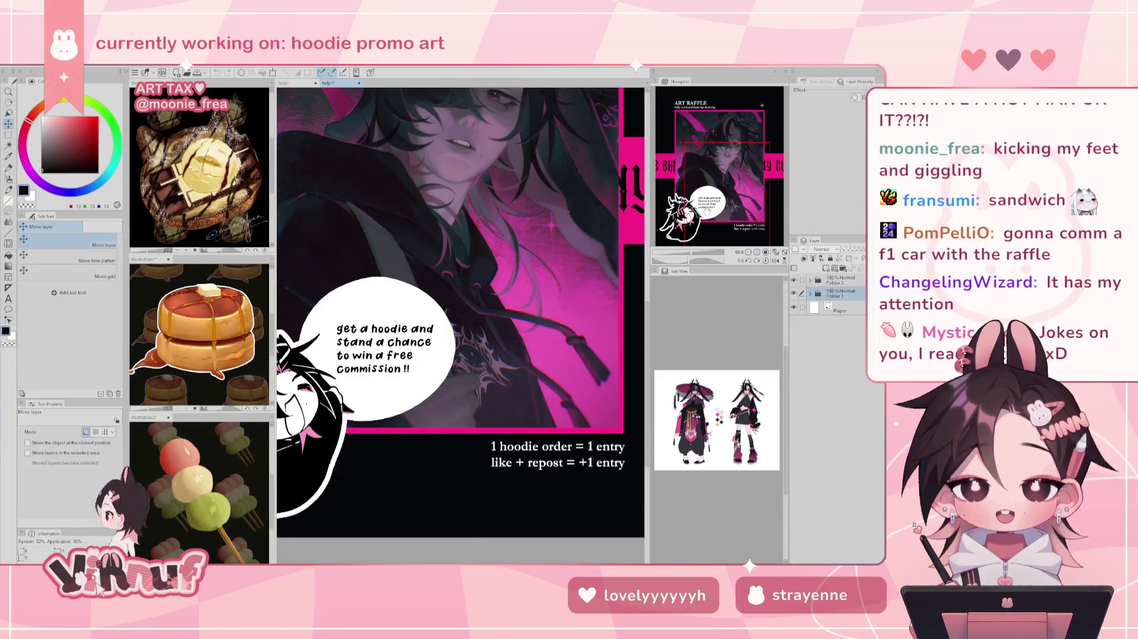
scroll(460, 325, up, 2)
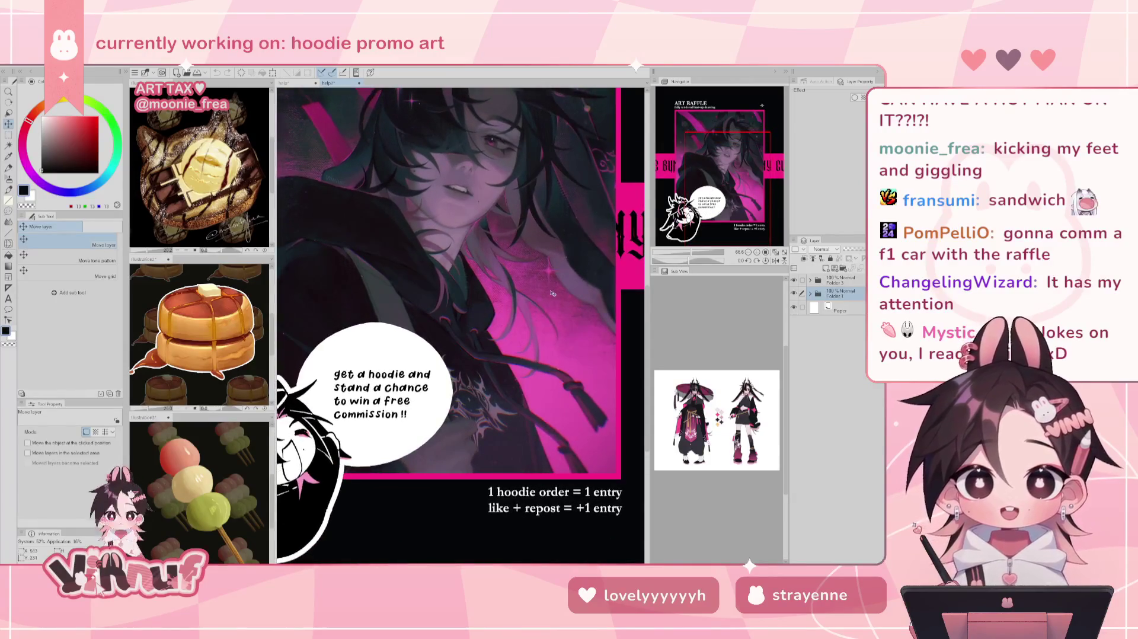
scroll(437, 336, down, 1)
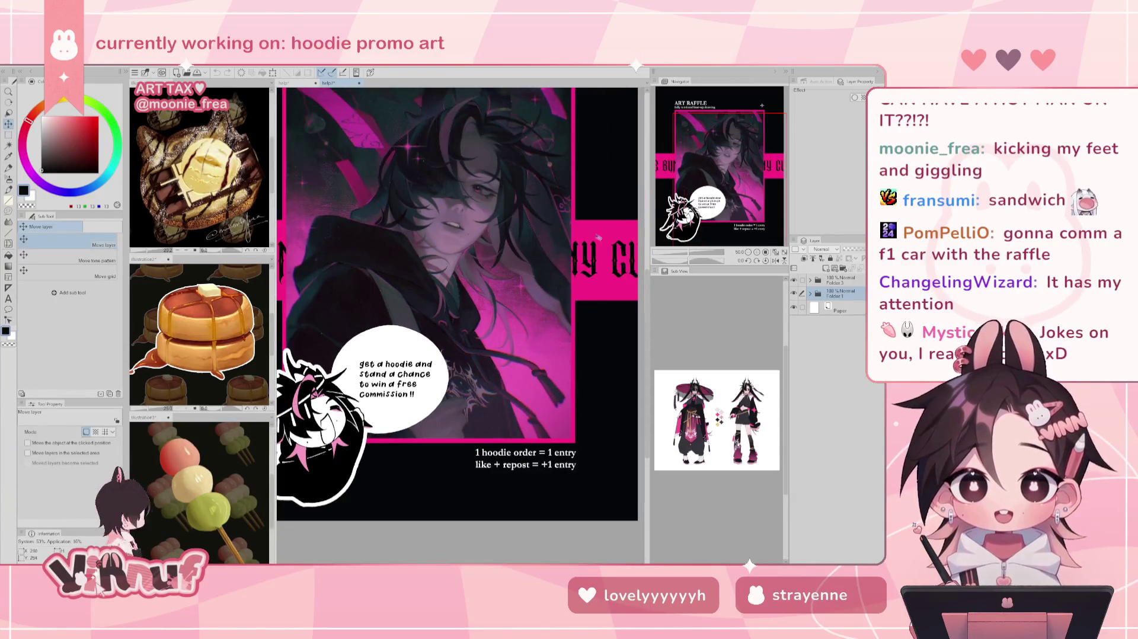
click(776, 252)
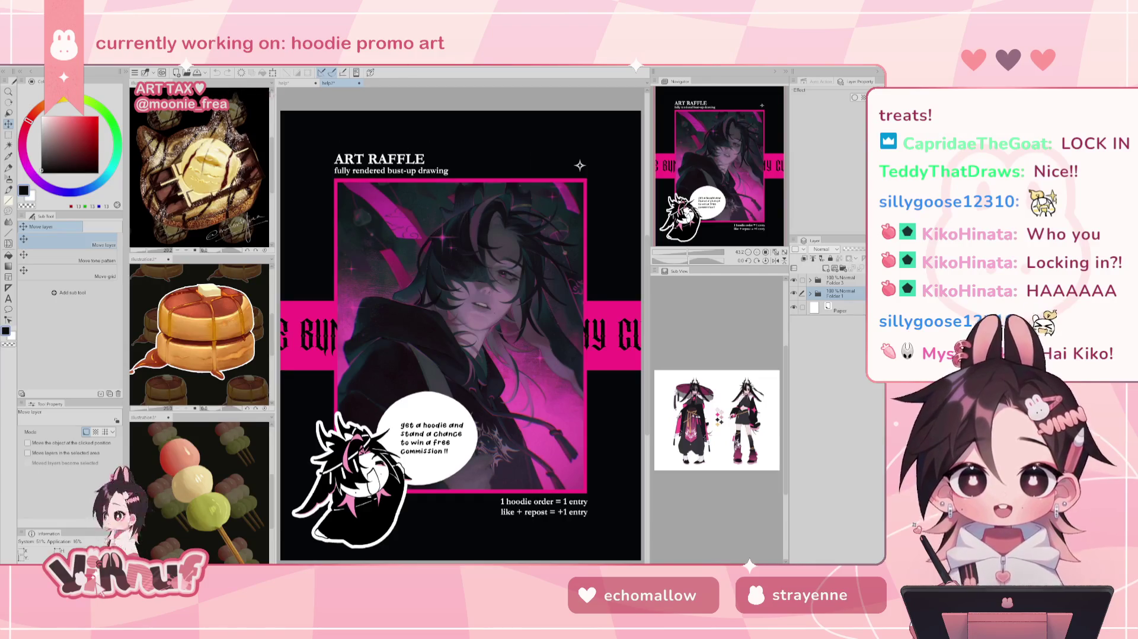
On the hoodie poster, hide Folder 1's title text and compare the one-hand and two-handed poses
click(287, 82)
click(792, 294)
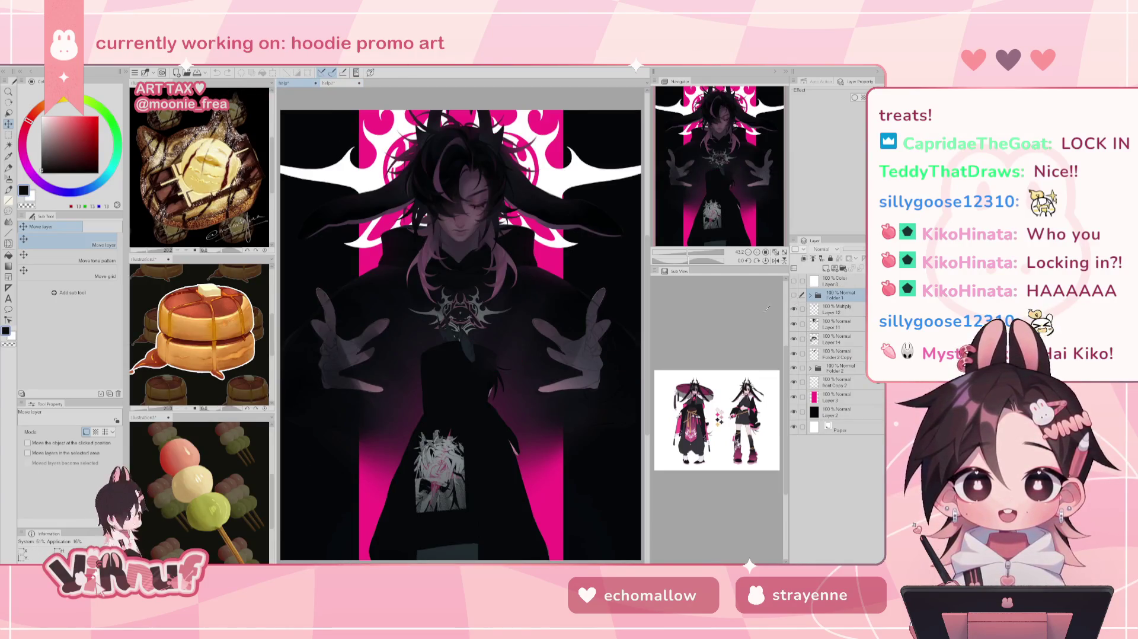
key(ctrl+plus)
key(ctrl+z)
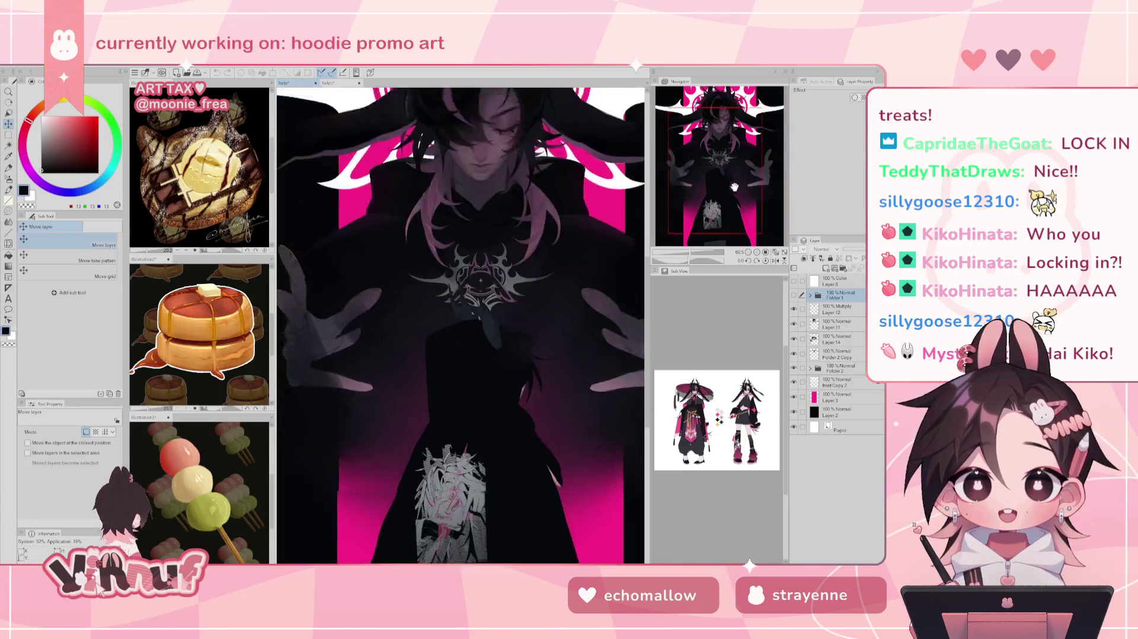
key(ctrl+y)
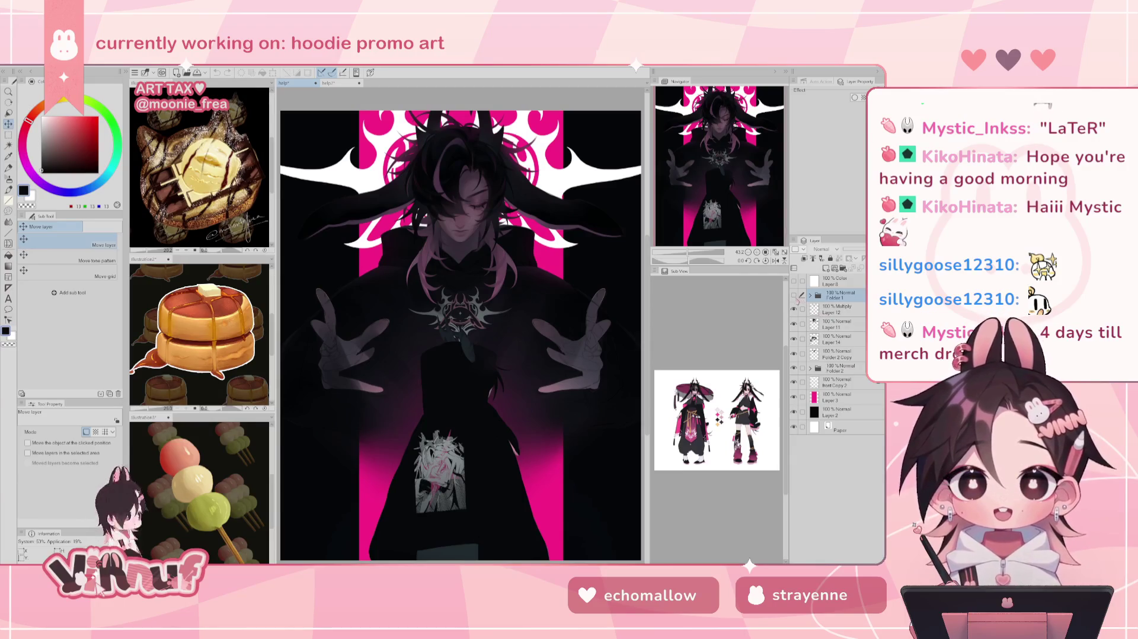
click(793, 294)
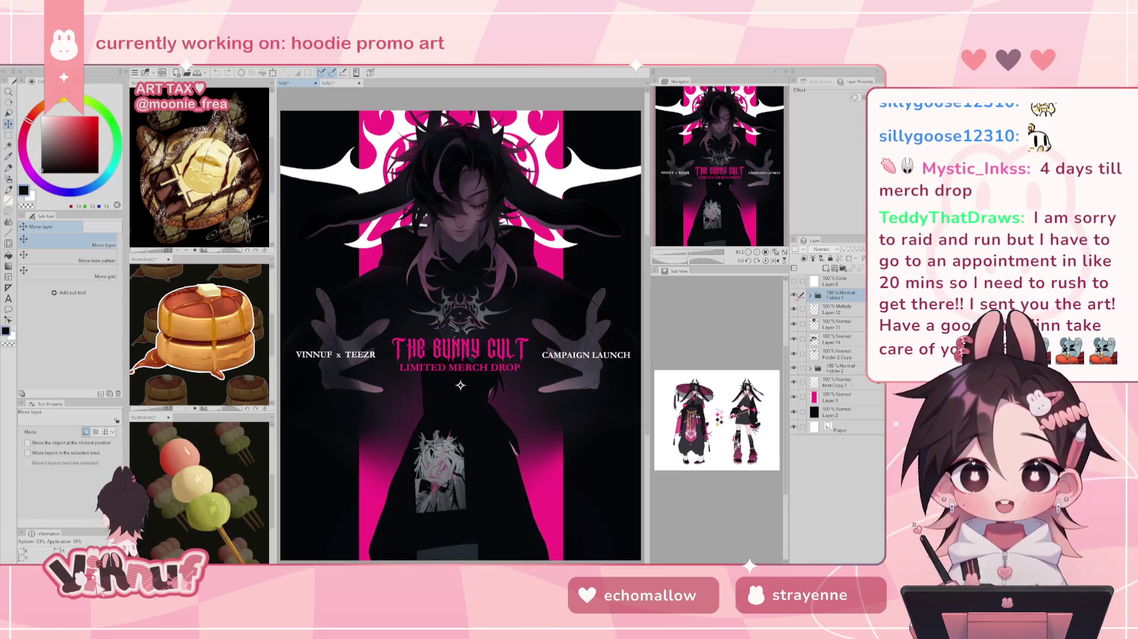
click(794, 295)
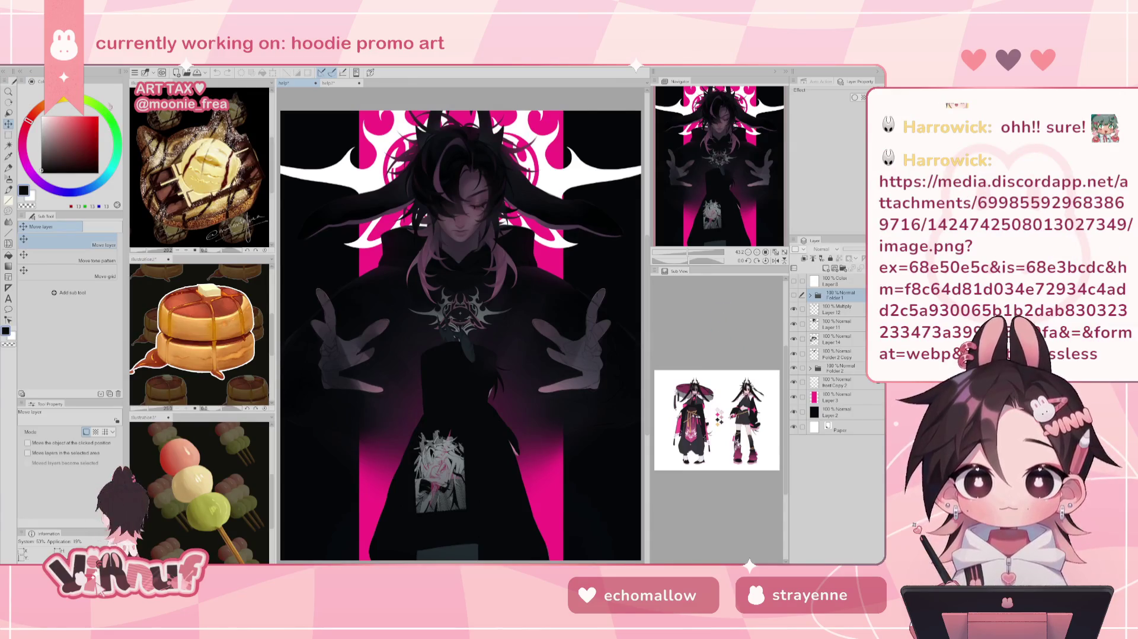
Create a new canvas from the clipboard's two-character artwork and pan across both figures
click(134, 72)
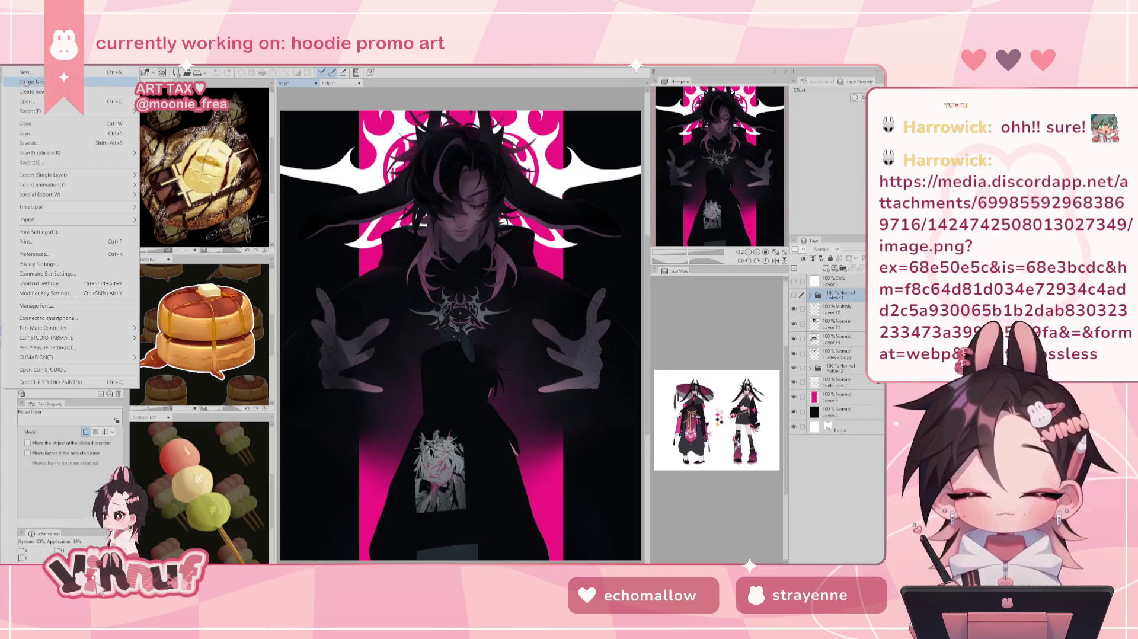
click(26, 82)
scroll(362, 394, up, 4)
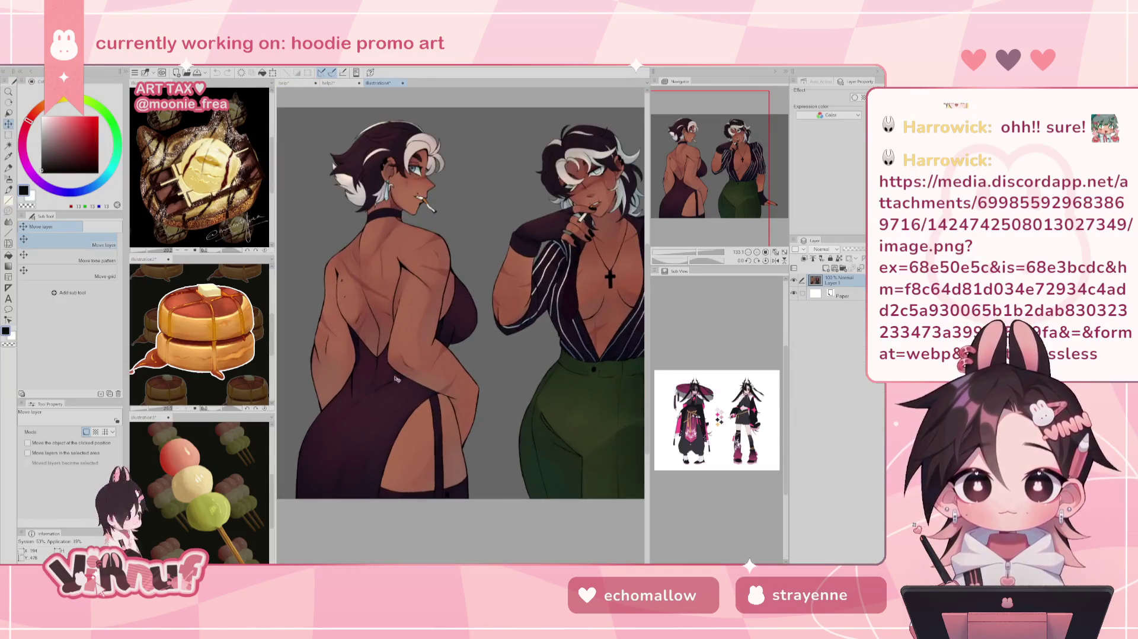
drag(719, 162, 714, 178)
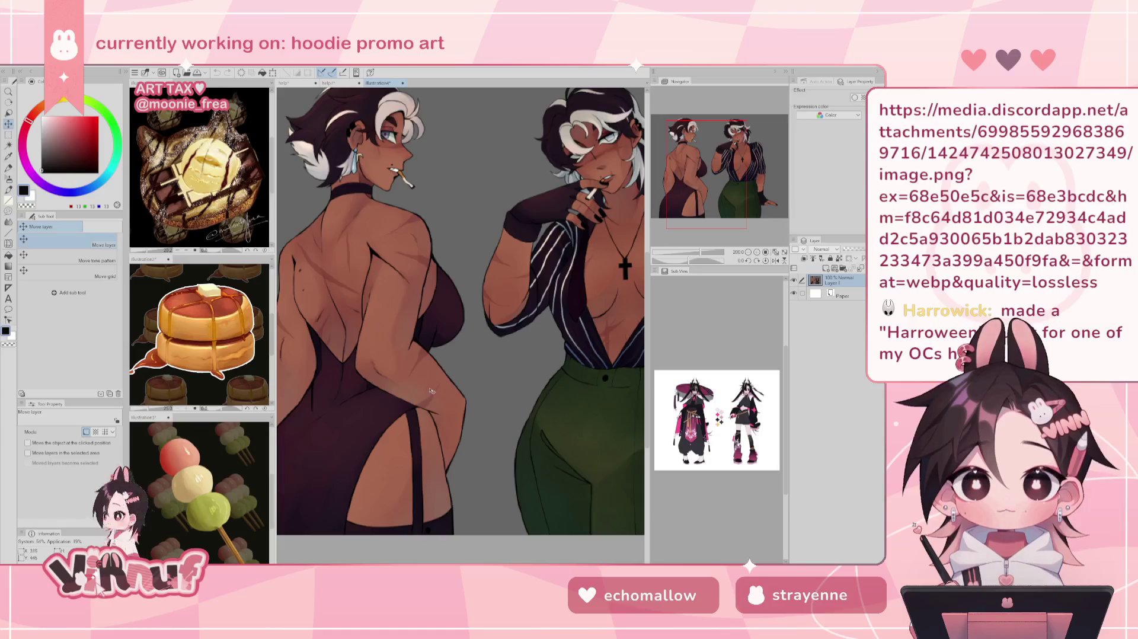
scroll(374, 386, down, 1)
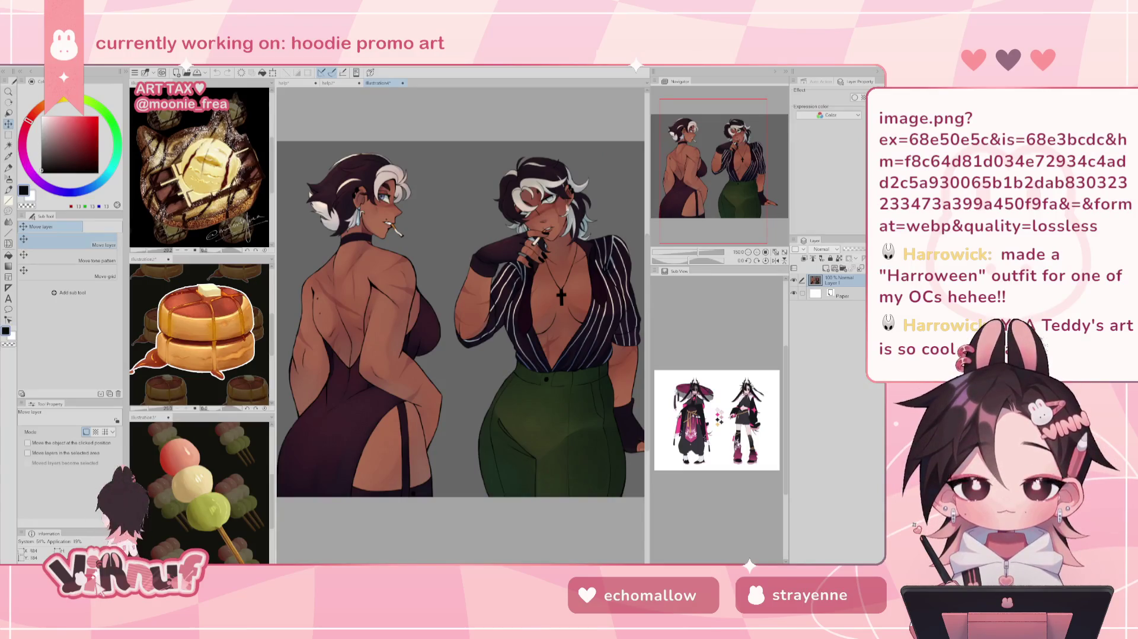
Look over the right and backless-dress figures, then dock the artwork into the left sub-view group
scroll(474, 252, up, 3)
drag(737, 162, 756, 171)
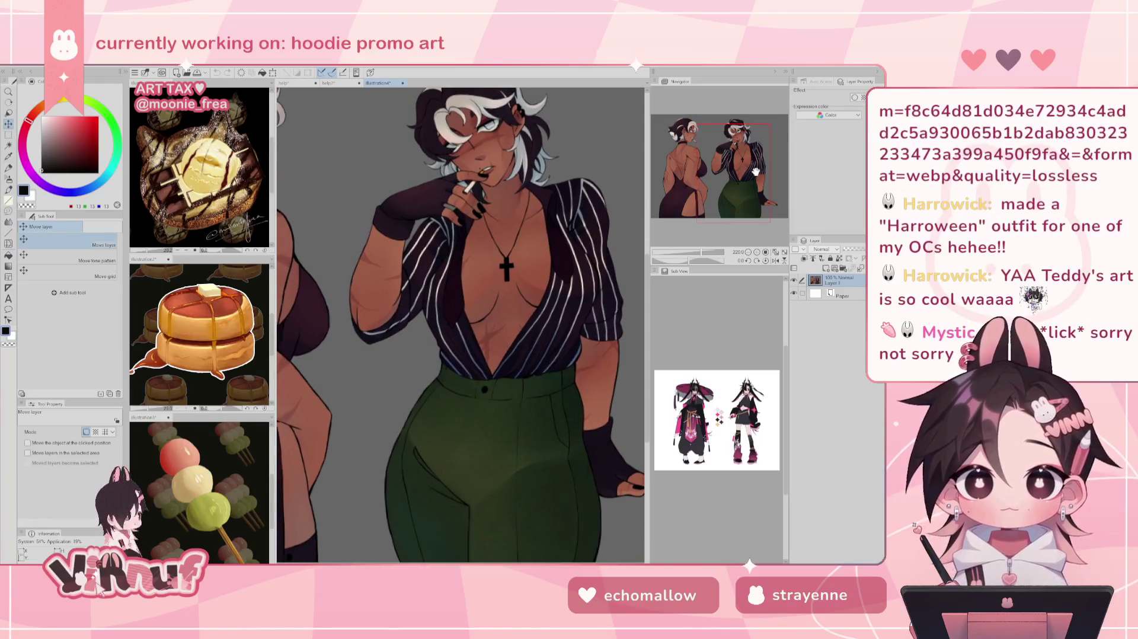
drag(756, 172, 723, 165)
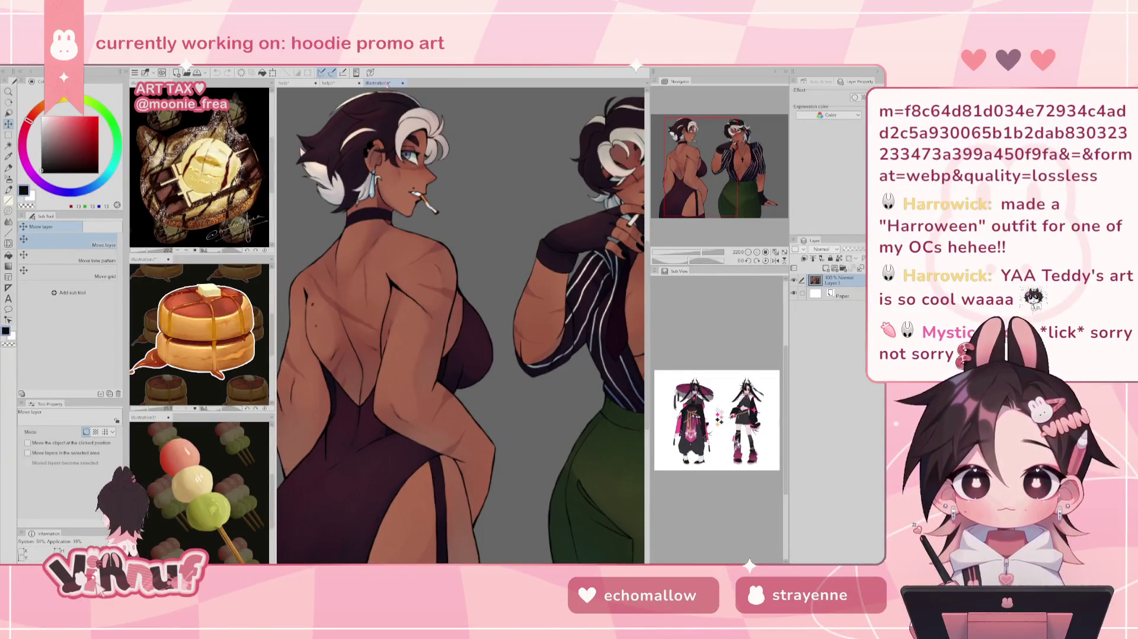
drag(388, 84, 226, 306)
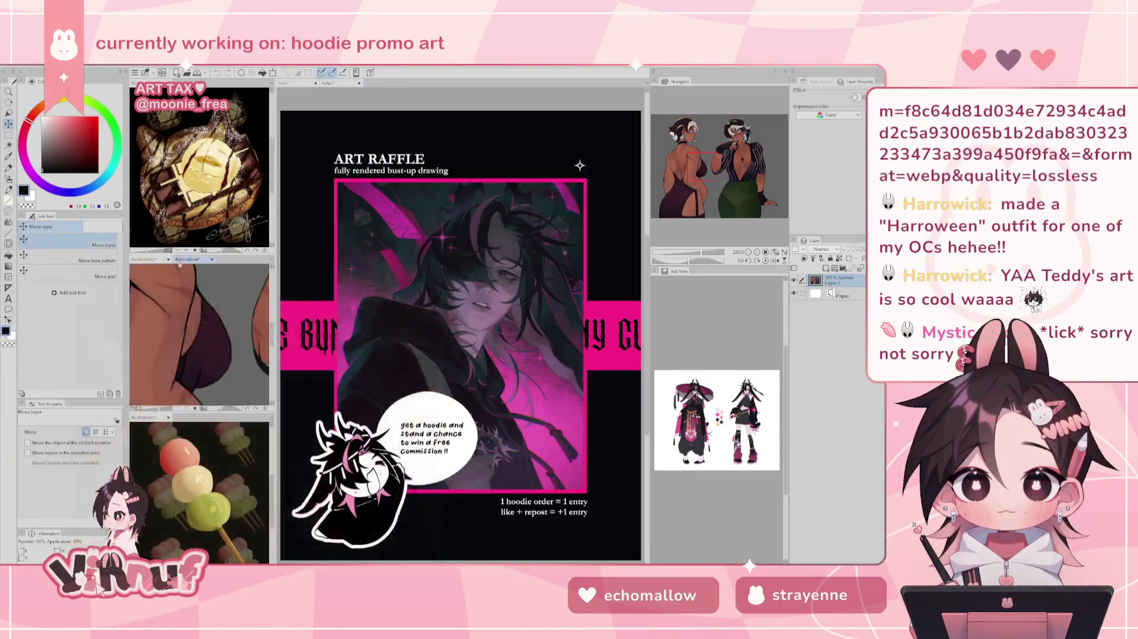
Zoom out the docked Illustration reference and frame both figures with the Navigator
scroll(226, 306, down, 2)
scroll(223, 306, down, 2)
scroll(219, 306, down, 1)
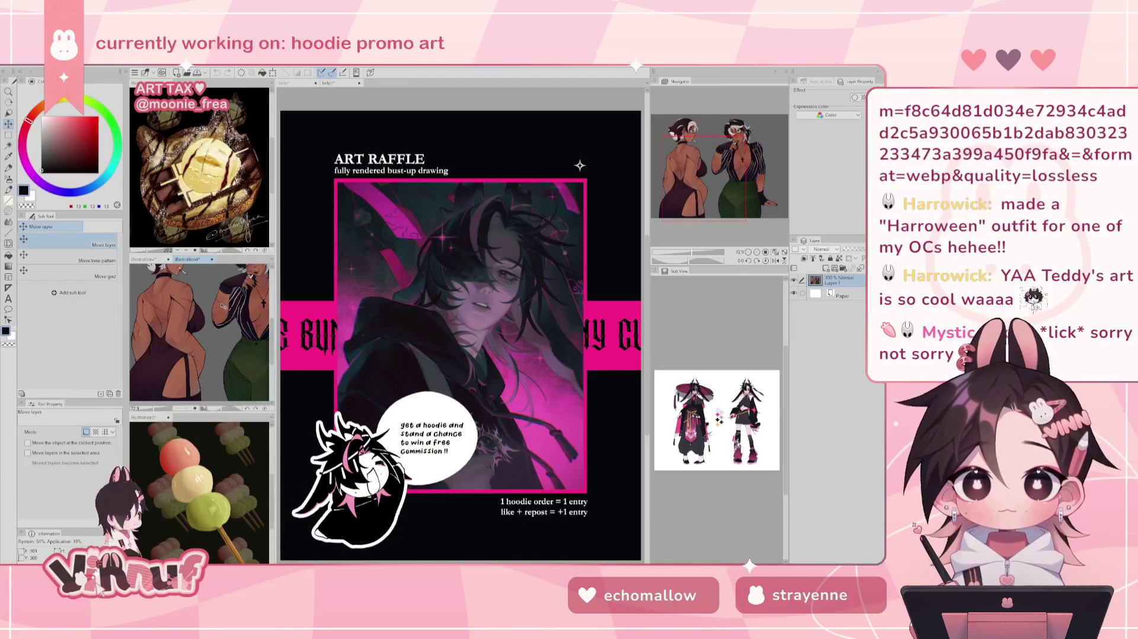
scroll(201, 335, down, 1)
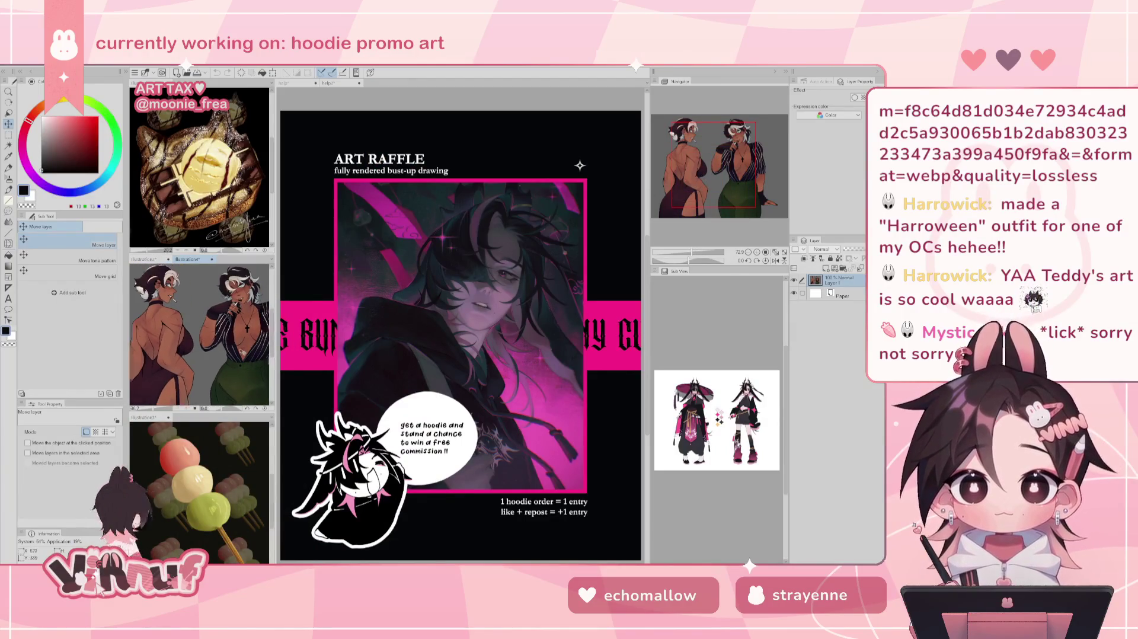
drag(699, 153, 696, 160)
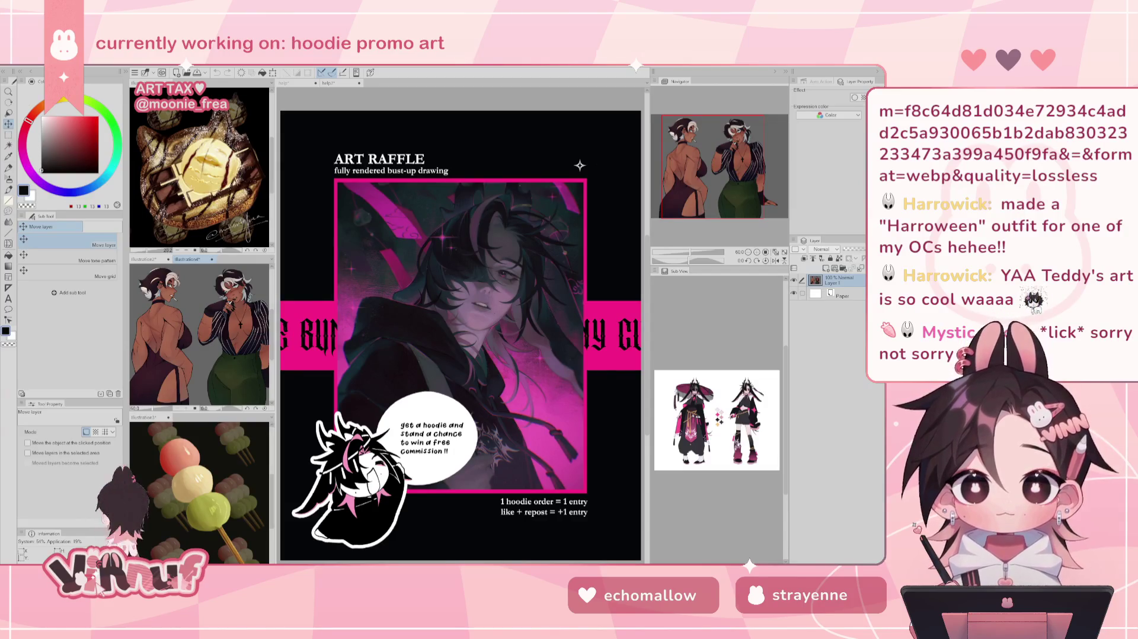
click(26, 65)
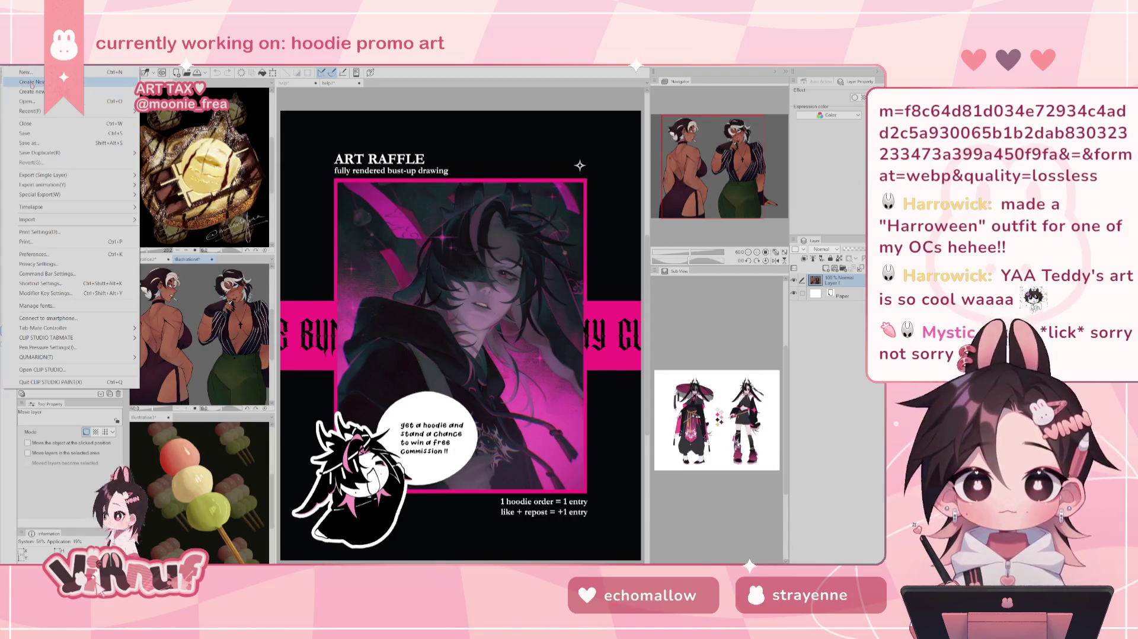
click(27, 82)
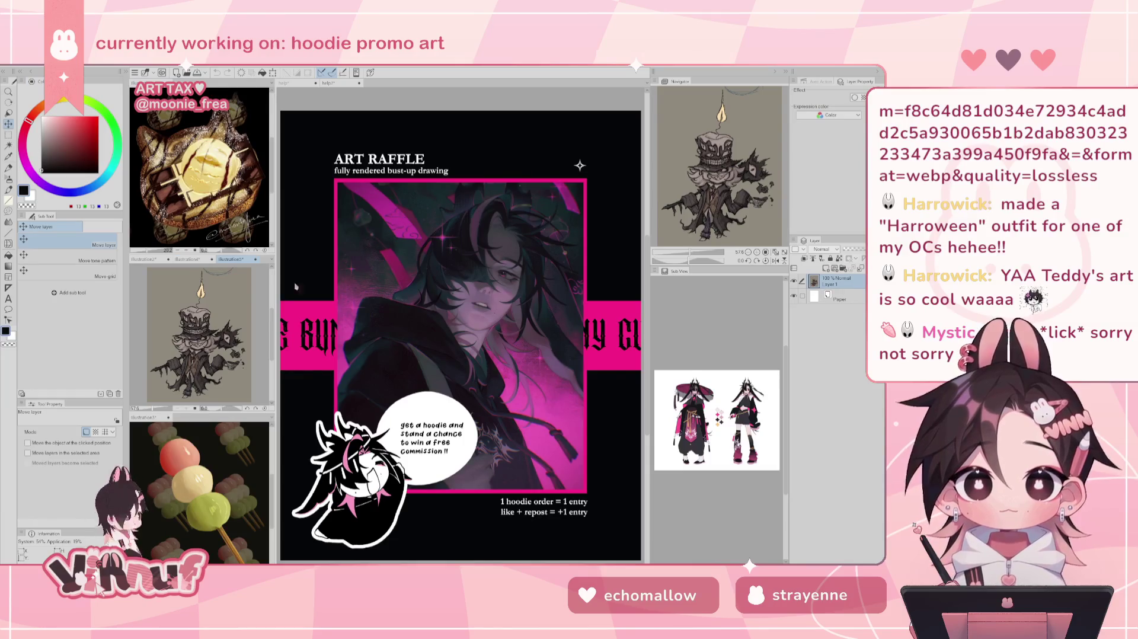
drag(221, 259, 380, 83)
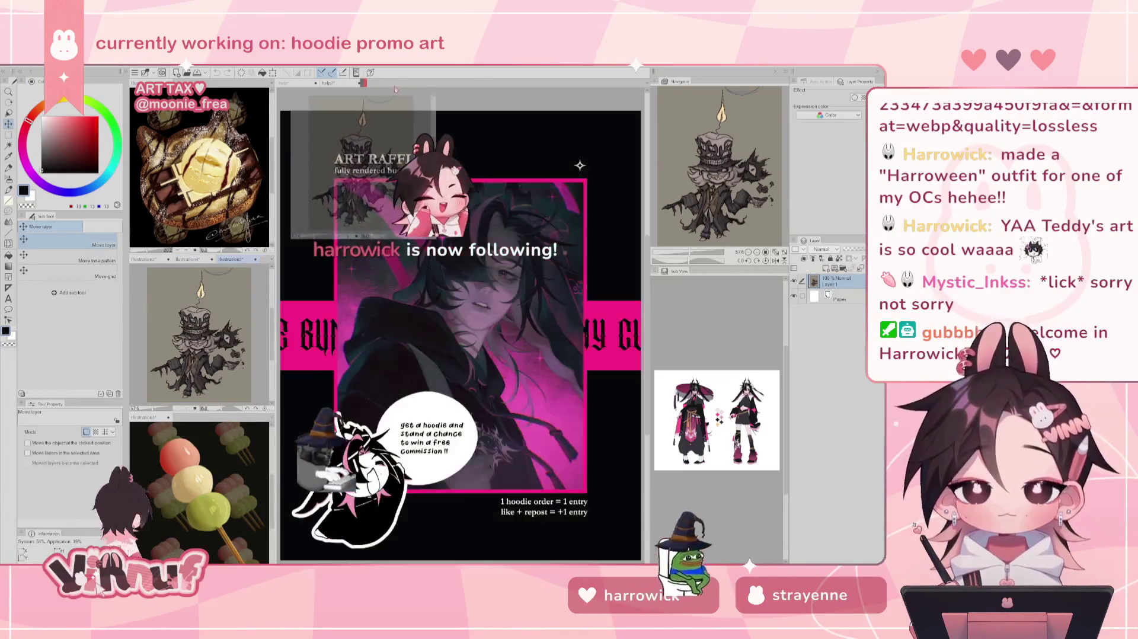
scroll(477, 273, up, 5)
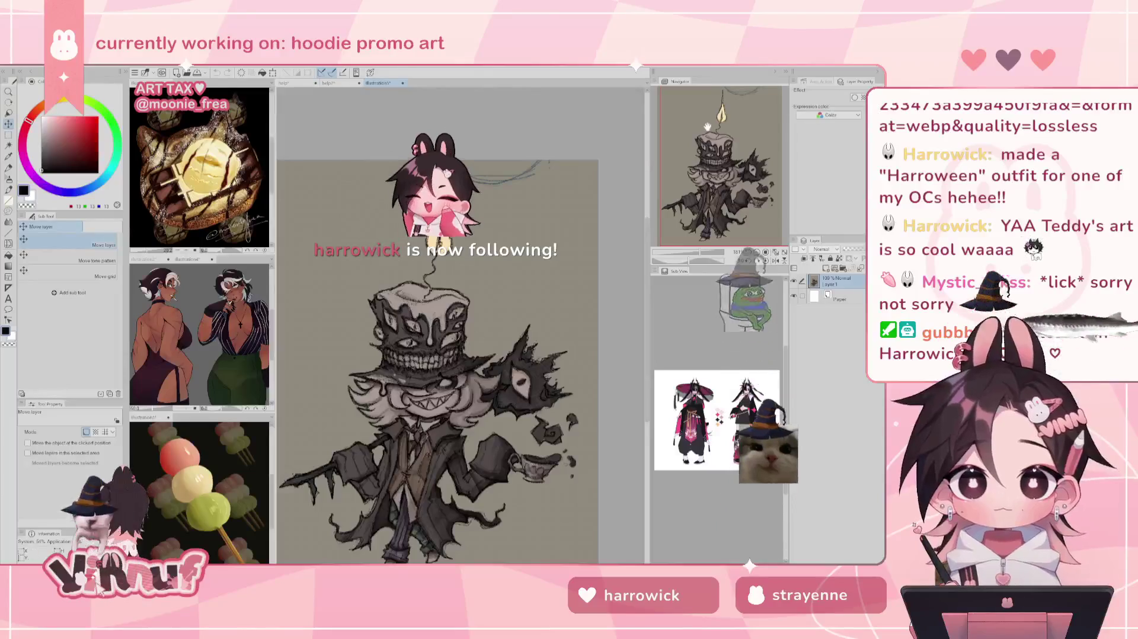
scroll(447, 382, up, 2)
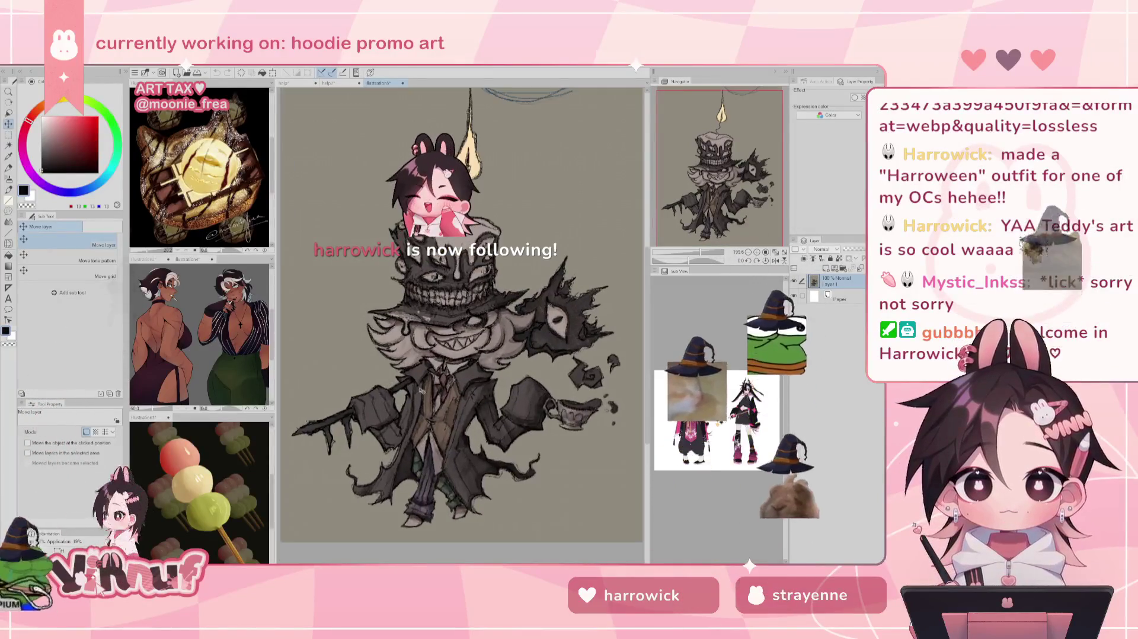
scroll(447, 383, up, 1)
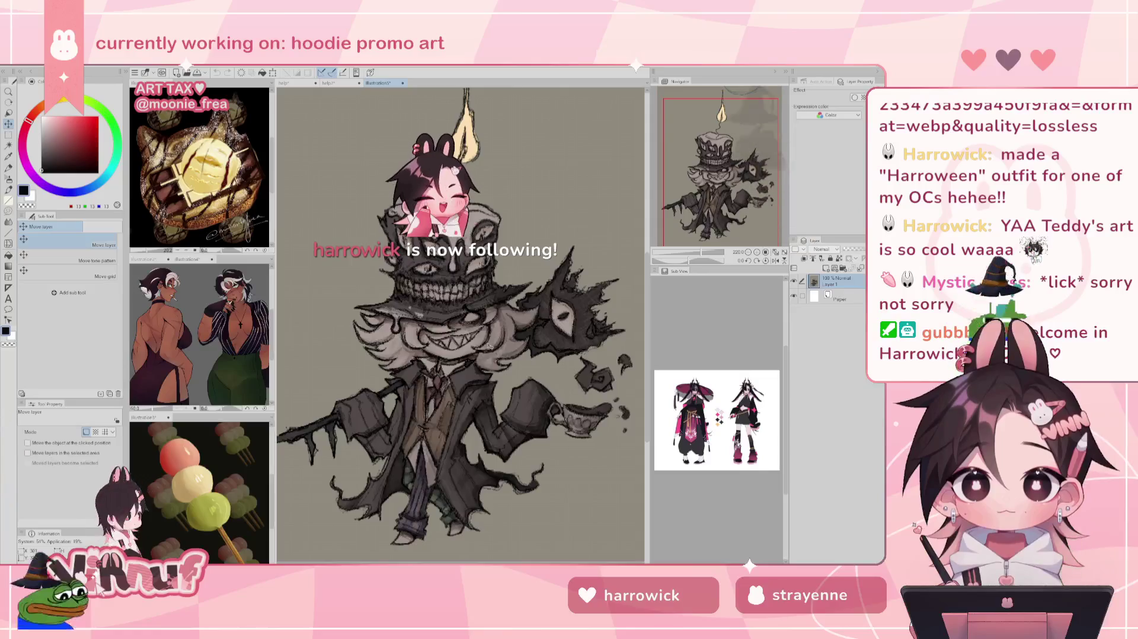
drag(698, 147, 724, 177)
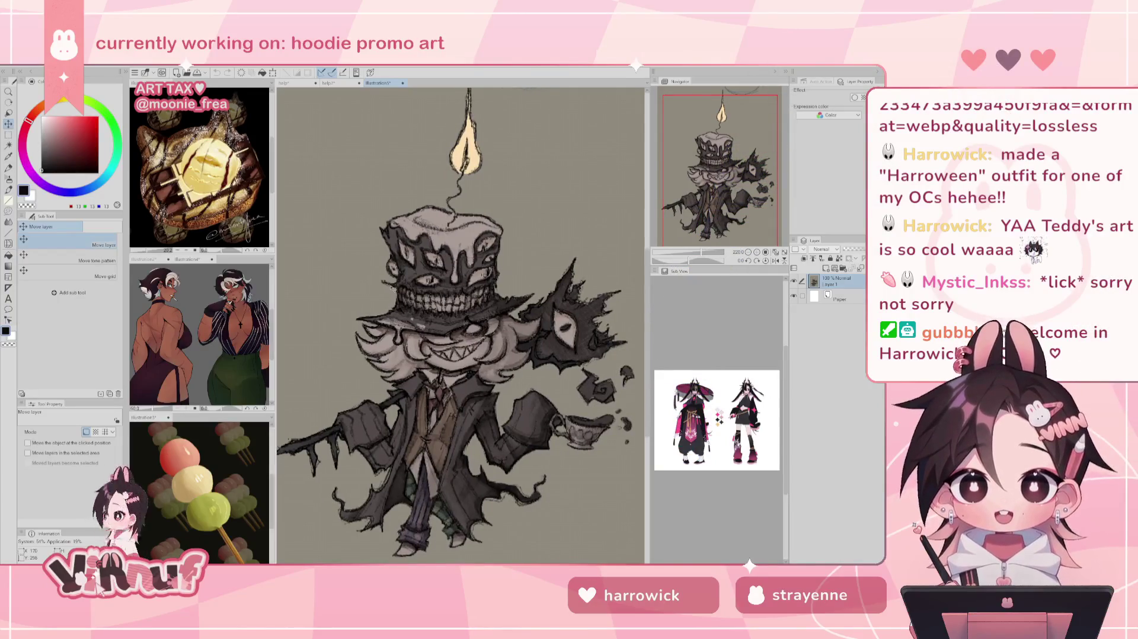
scroll(465, 293, up, 2)
scroll(440, 320, down, 1)
scroll(423, 335, down, 1)
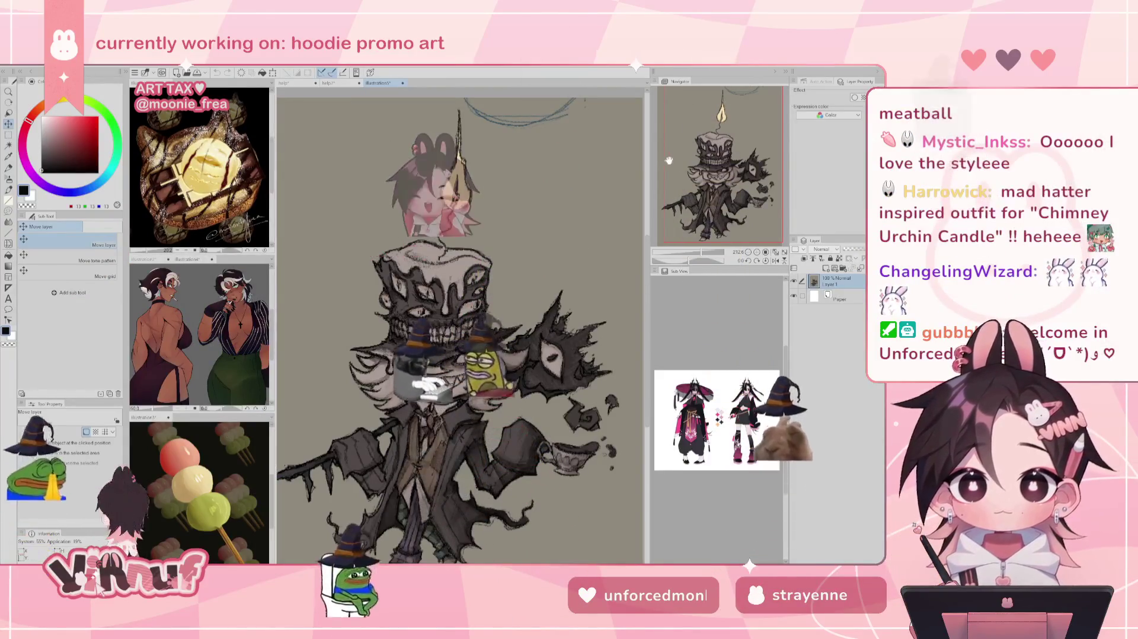
scroll(727, 167, down, 3)
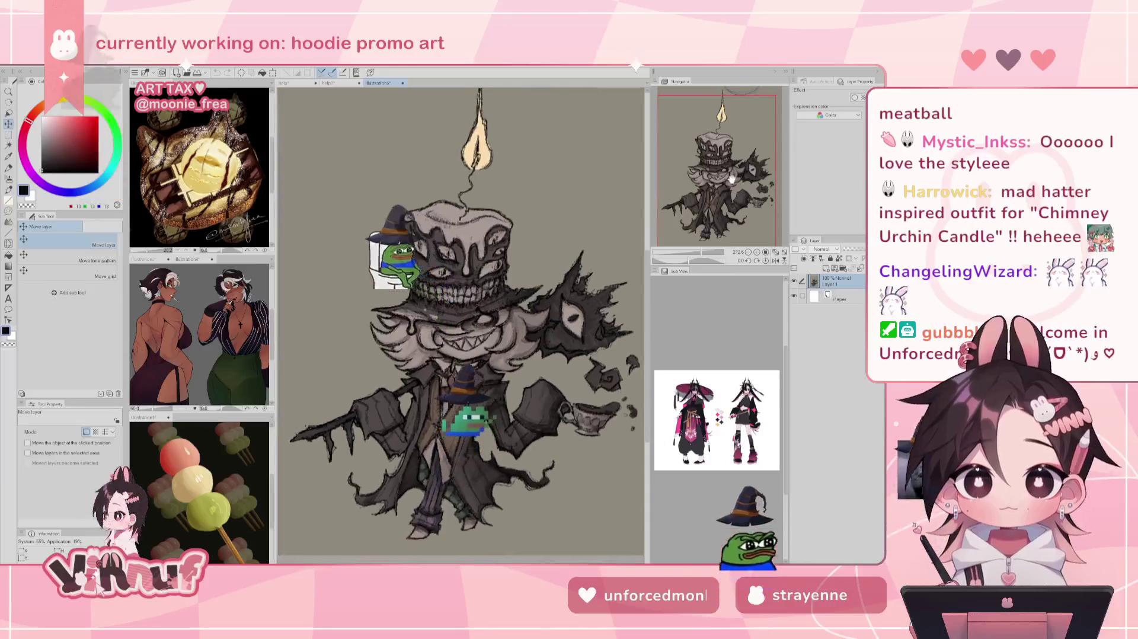
Zoom and pan the new canvas to frame the candle-hat character's hat, flame and torso
scroll(680, 228, up, 2)
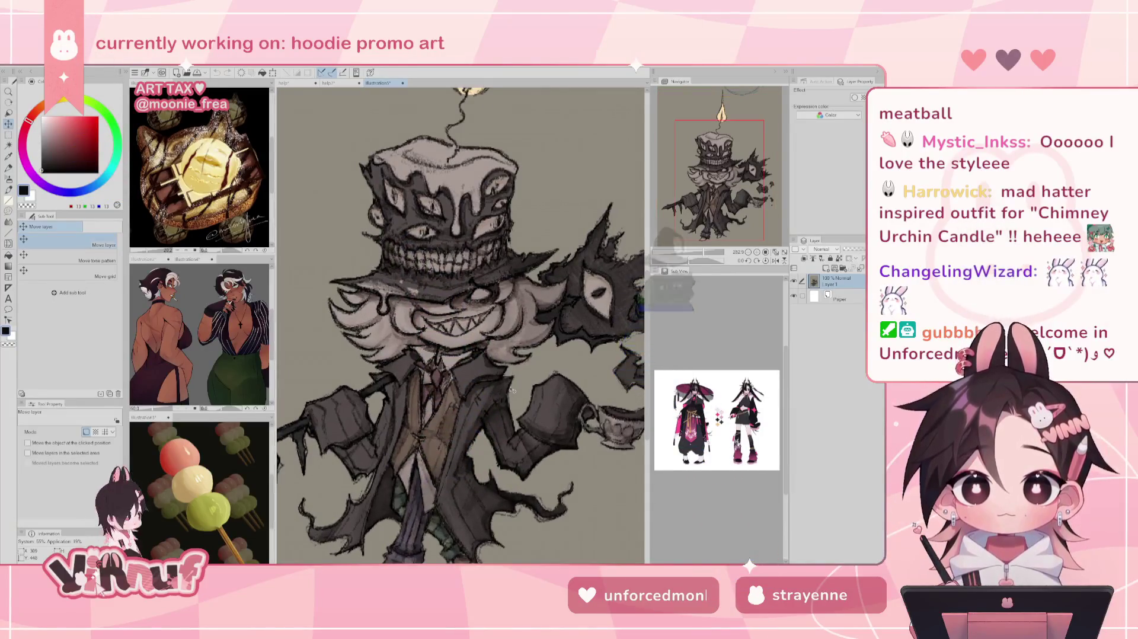
drag(721, 184, 735, 175)
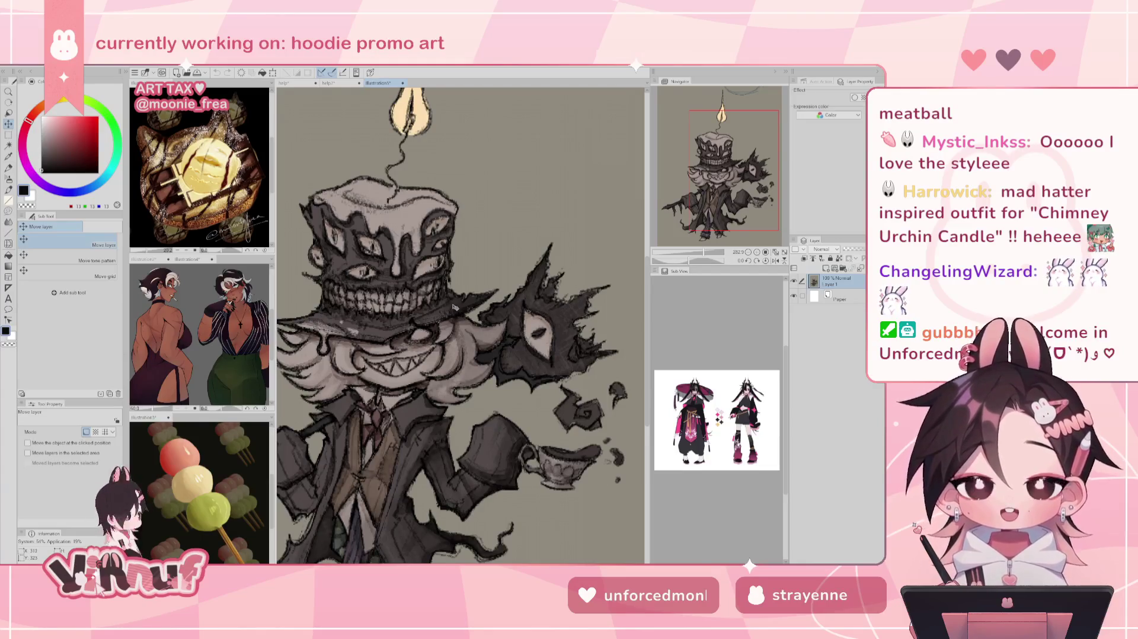
scroll(454, 307, up, 1)
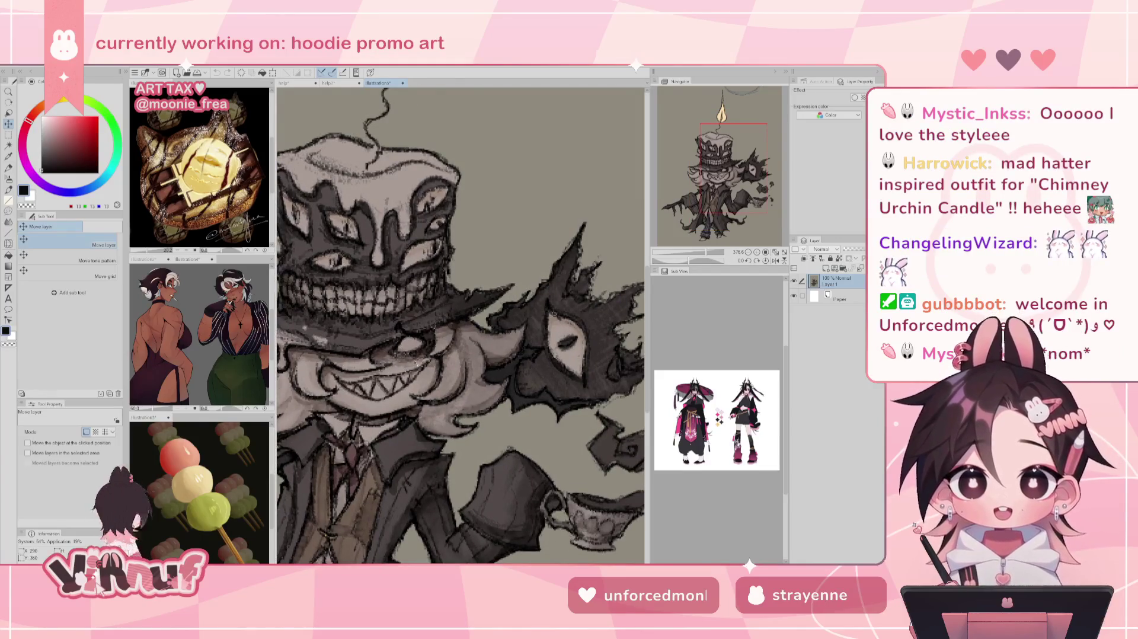
scroll(751, 147, down, 2)
mouse_move(752, 147)
mouse_down()
mouse_move(711, 192)
mouse_move(718, 185)
mouse_up()
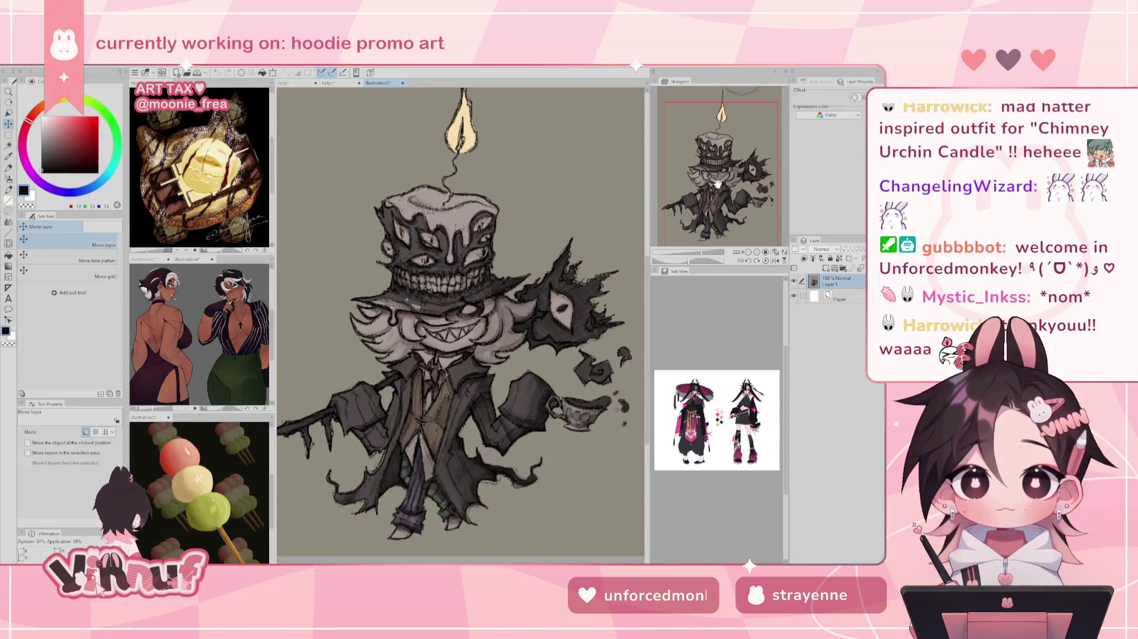
drag(718, 185, 711, 174)
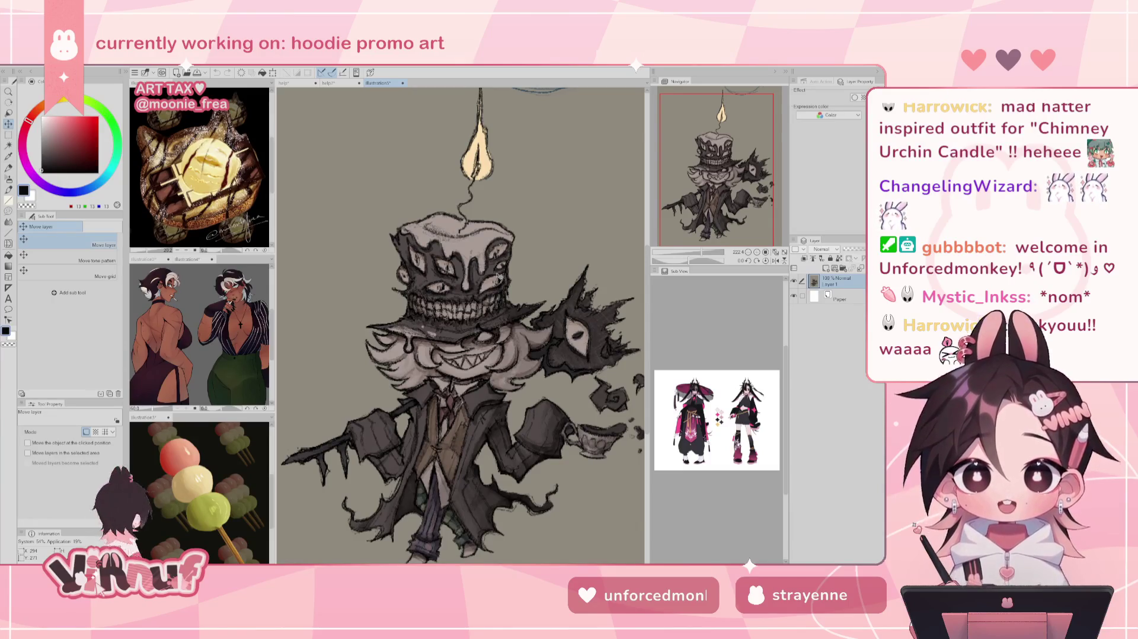
scroll(474, 419, up, 1)
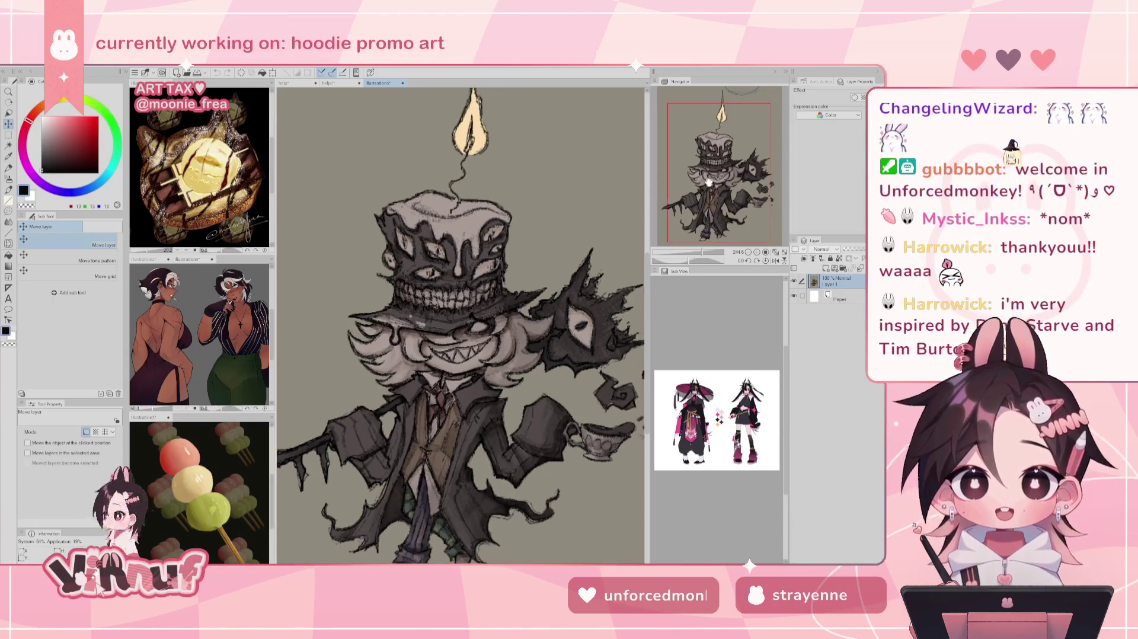
drag(706, 183, 714, 191)
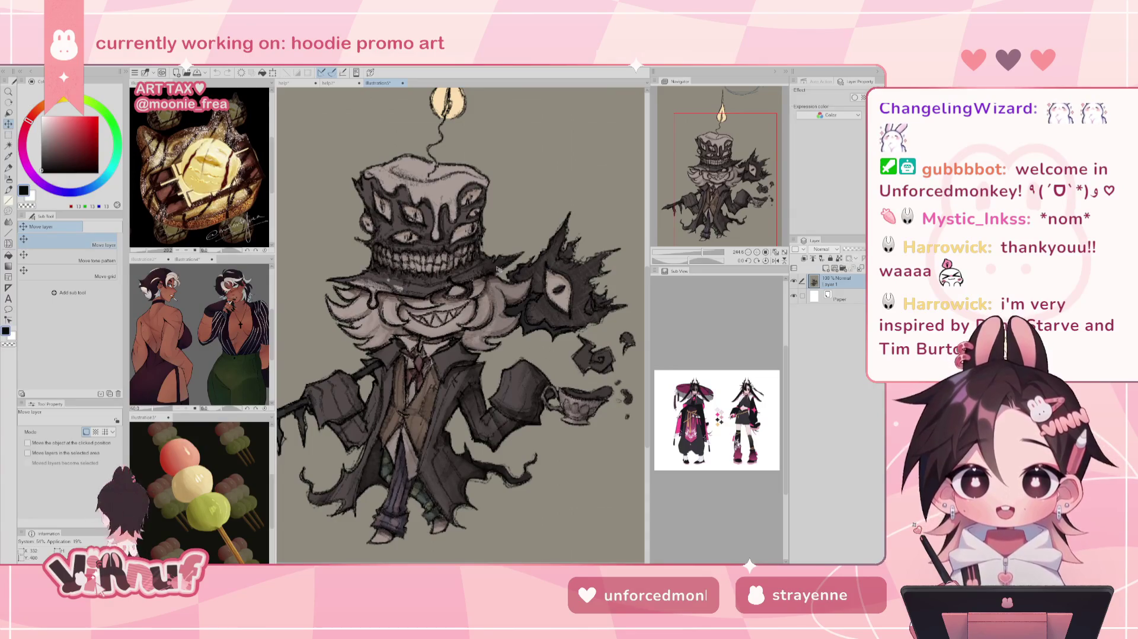
mouse_move(749, 192)
mouse_down()
mouse_move(726, 197)
mouse_move(739, 193)
mouse_up()
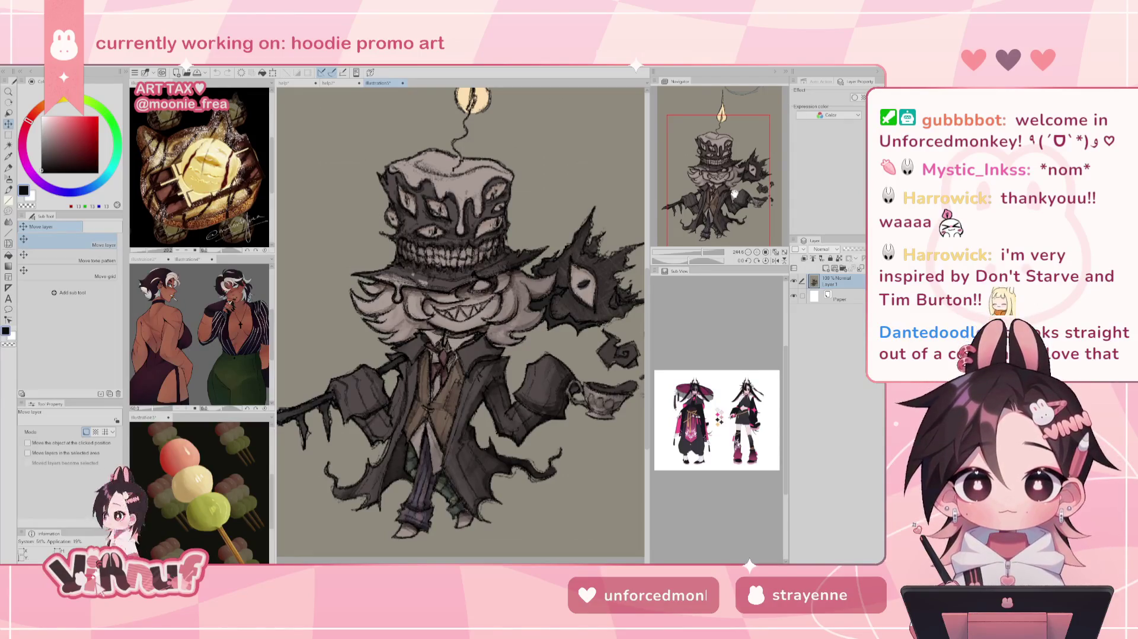
mouse_move(719, 176)
mouse_down()
mouse_move(724, 137)
mouse_move(716, 169)
mouse_up()
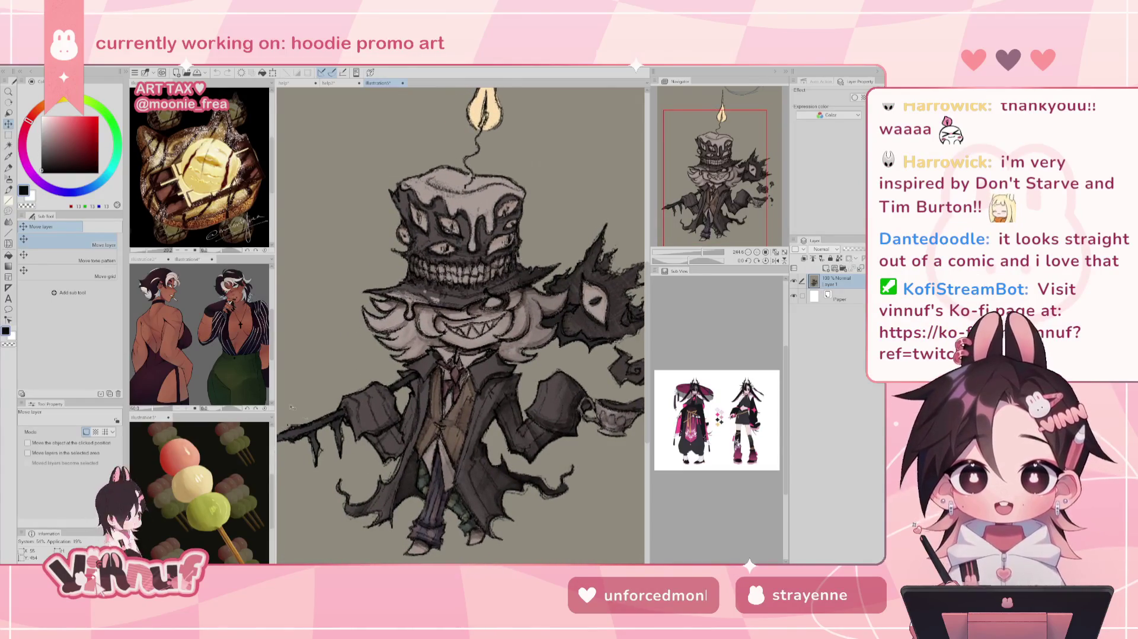
scroll(375, 467, up, 5)
scroll(375, 467, down, 5)
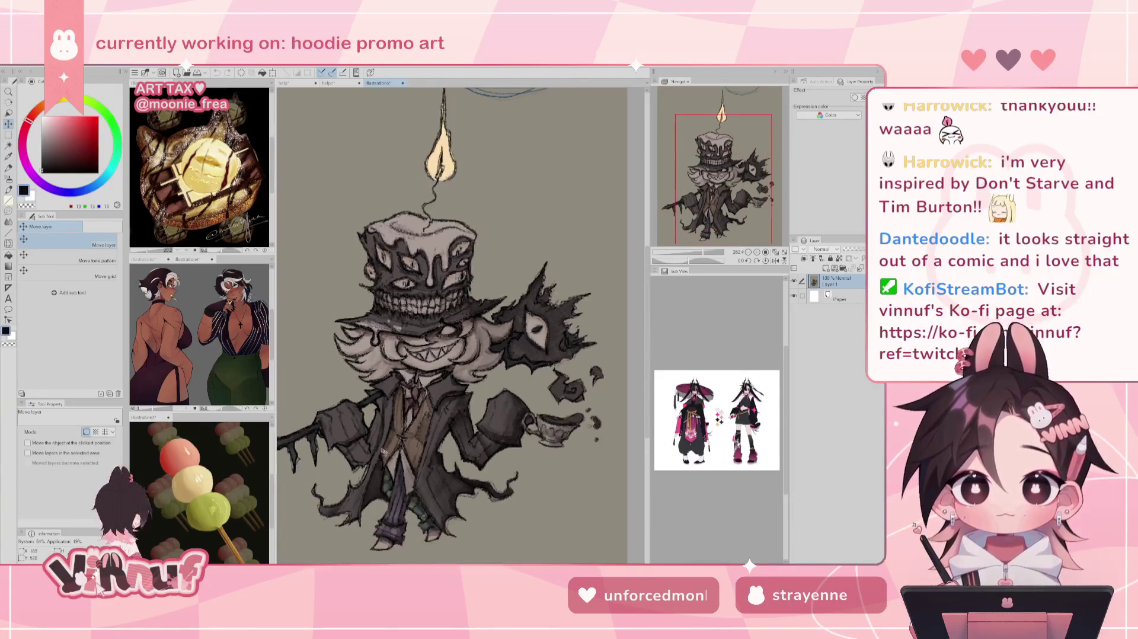
scroll(457, 326, down, 1)
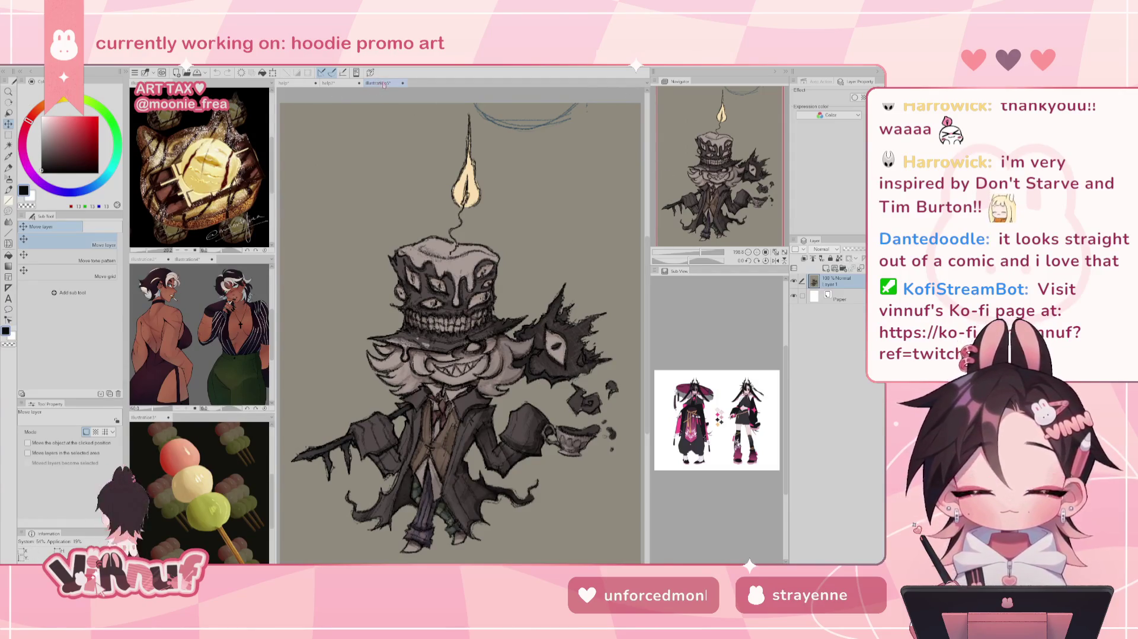
Dock the candle artwork in the bottom-left sub view, reframe it, and give the lower reference panels more height
drag(384, 85, 256, 468)
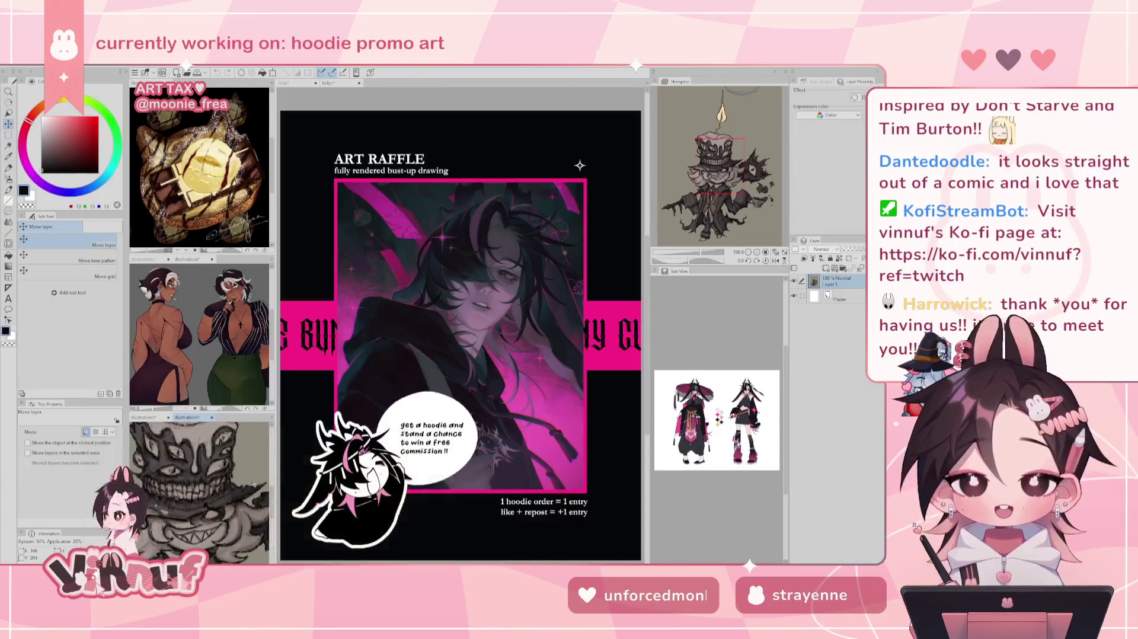
scroll(211, 489, down, 3)
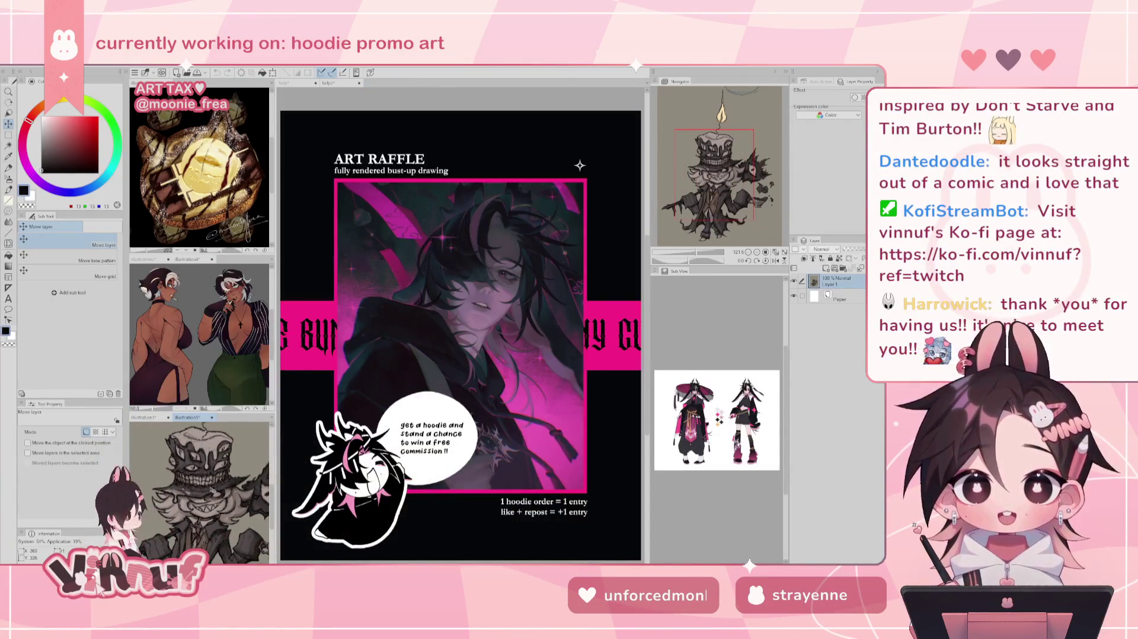
scroll(211, 489, down, 2)
drag(705, 187, 714, 195)
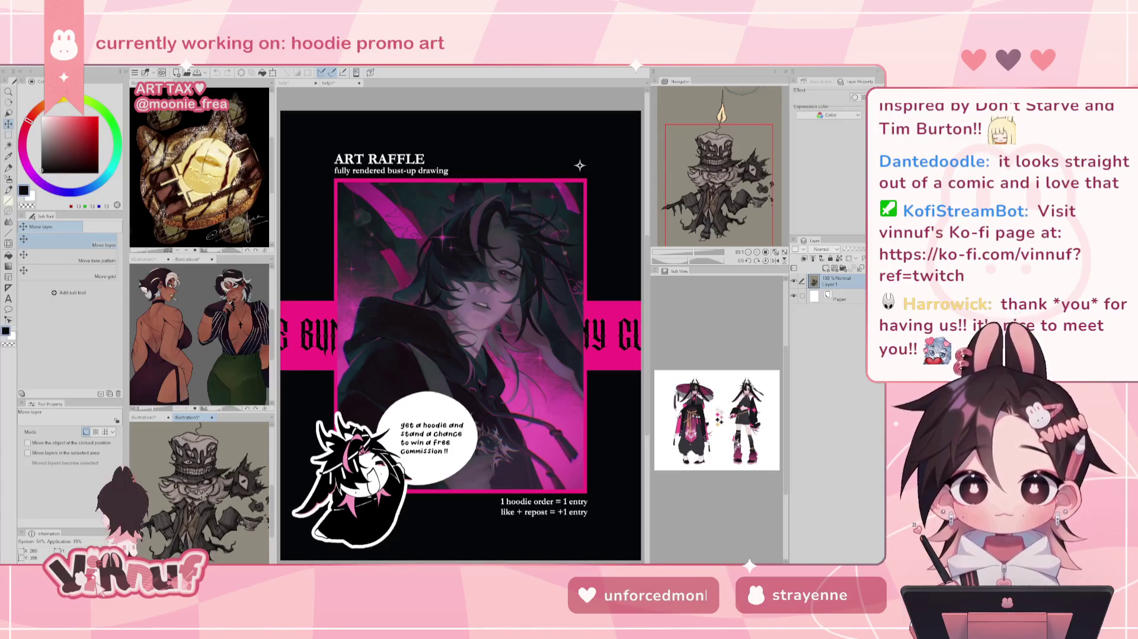
key(ctrl+plus)
drag(705, 201, 701, 200)
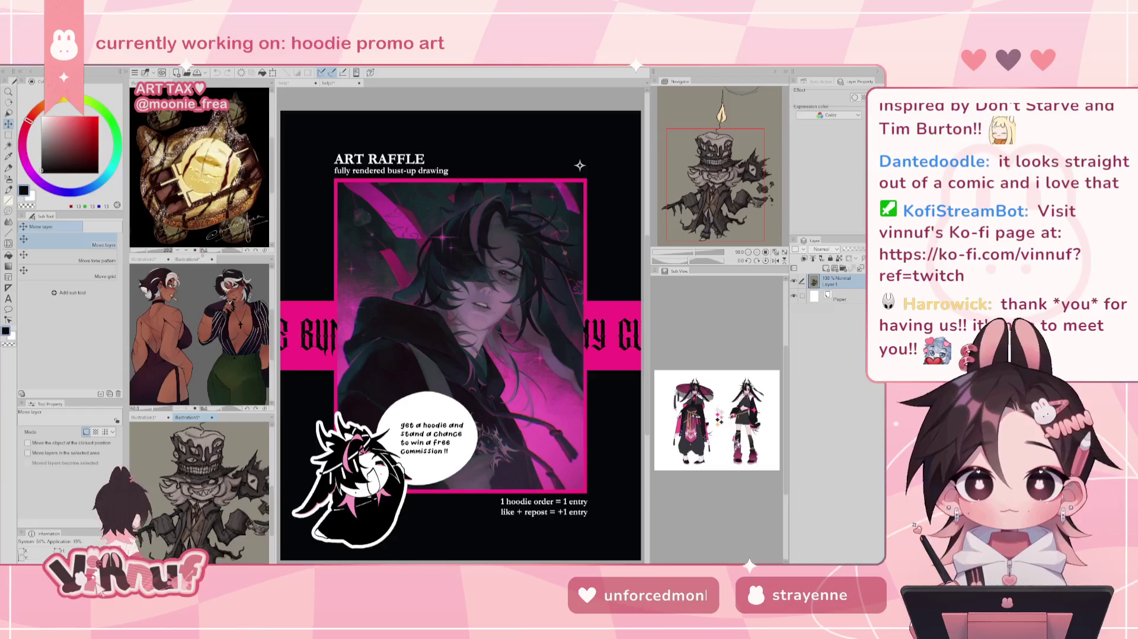
drag(195, 254, 196, 232)
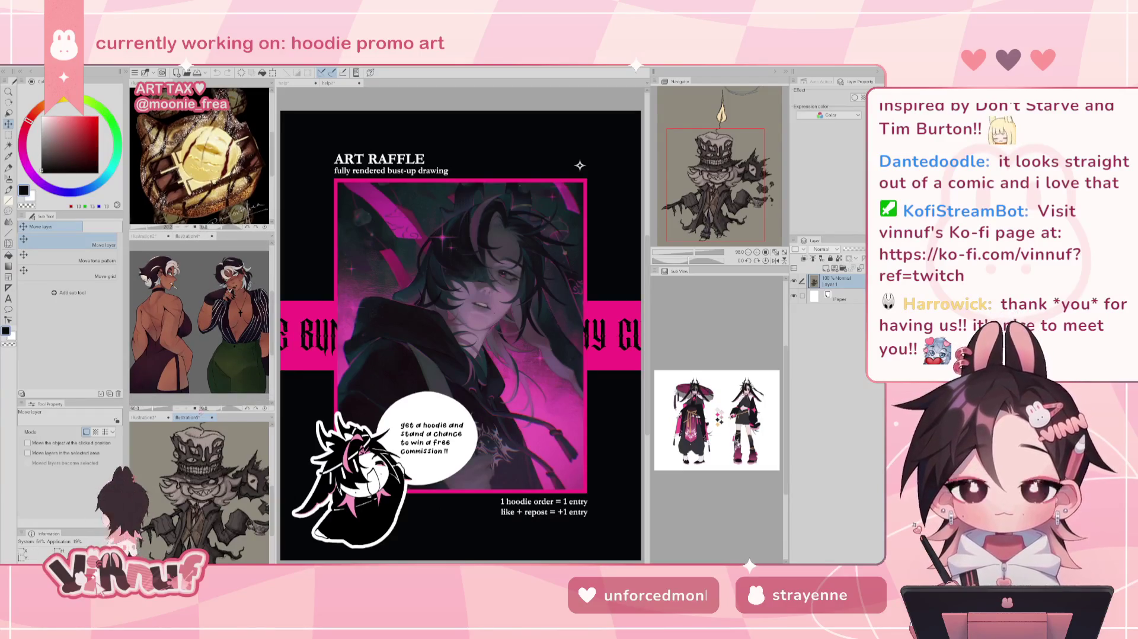
drag(196, 404, 196, 384)
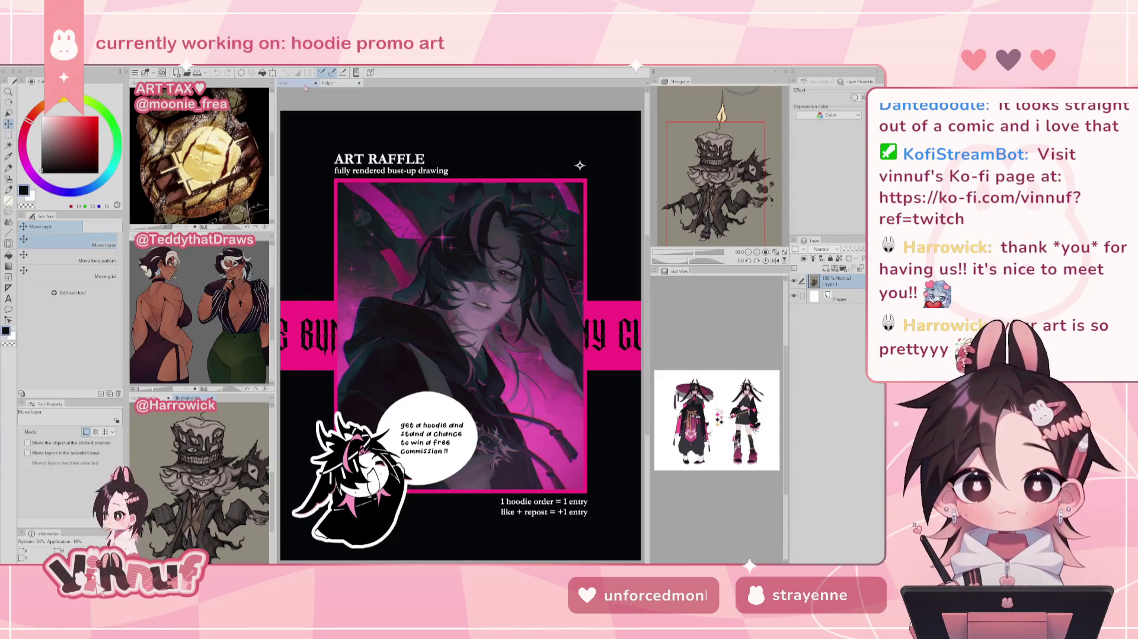
Bring the help2 Art Raffle poster, with its bust-up art and hoodie entry rules, to the front
click(337, 87)
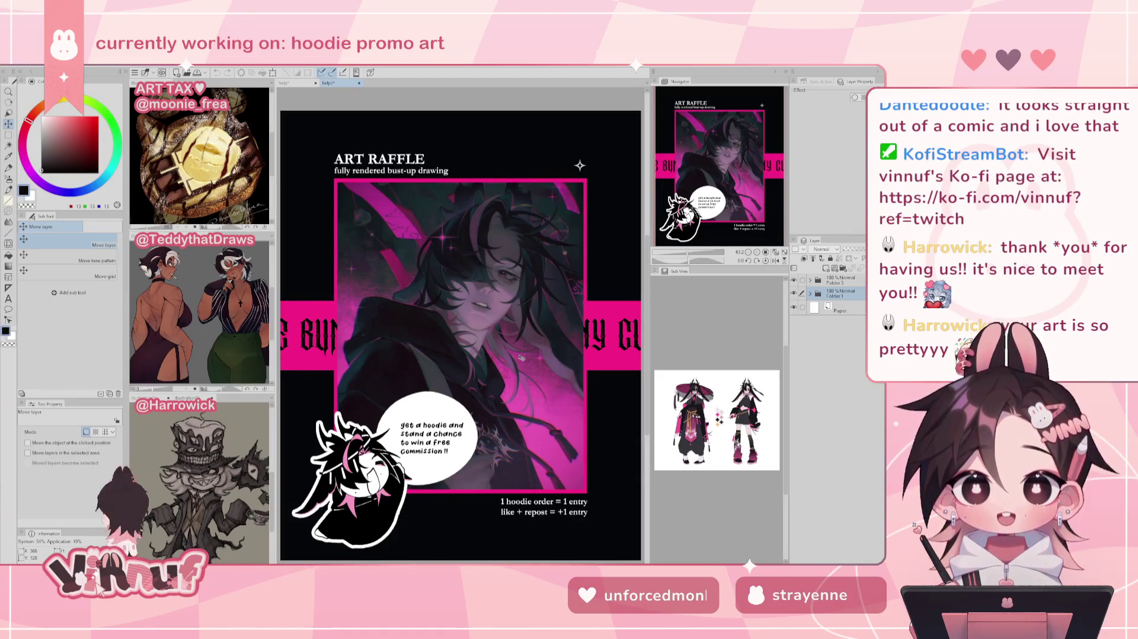
Switch to the 'help' document showing the dark figure reaching out on pink
click(287, 84)
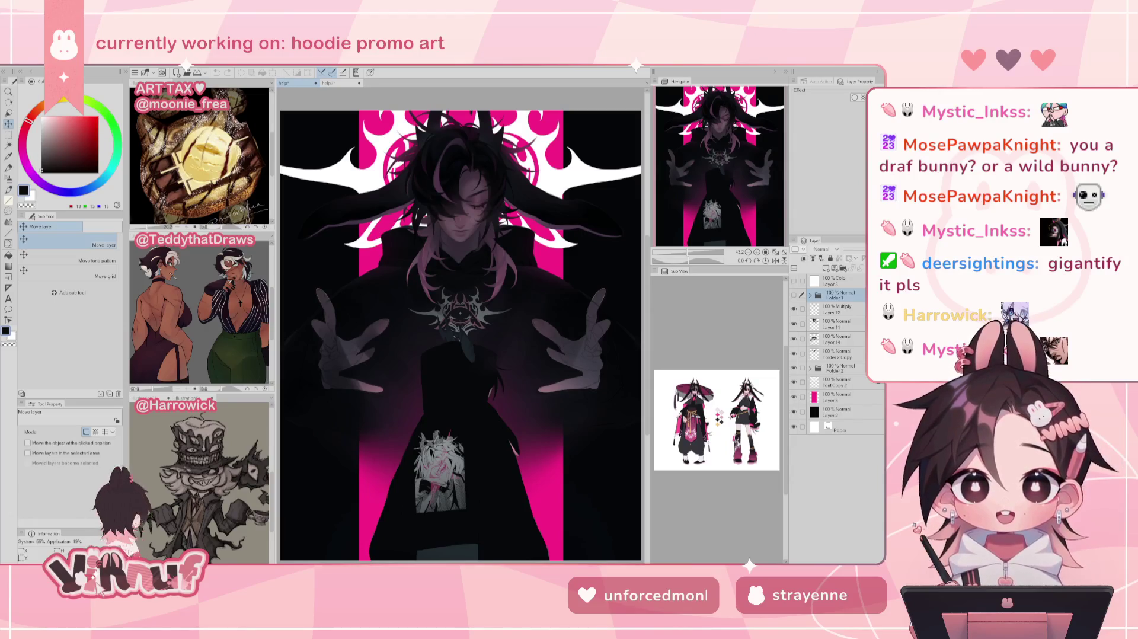
Zoom out and scroll the Sub View so the whole character reference sheet is visible
scroll(715, 452, up, 5)
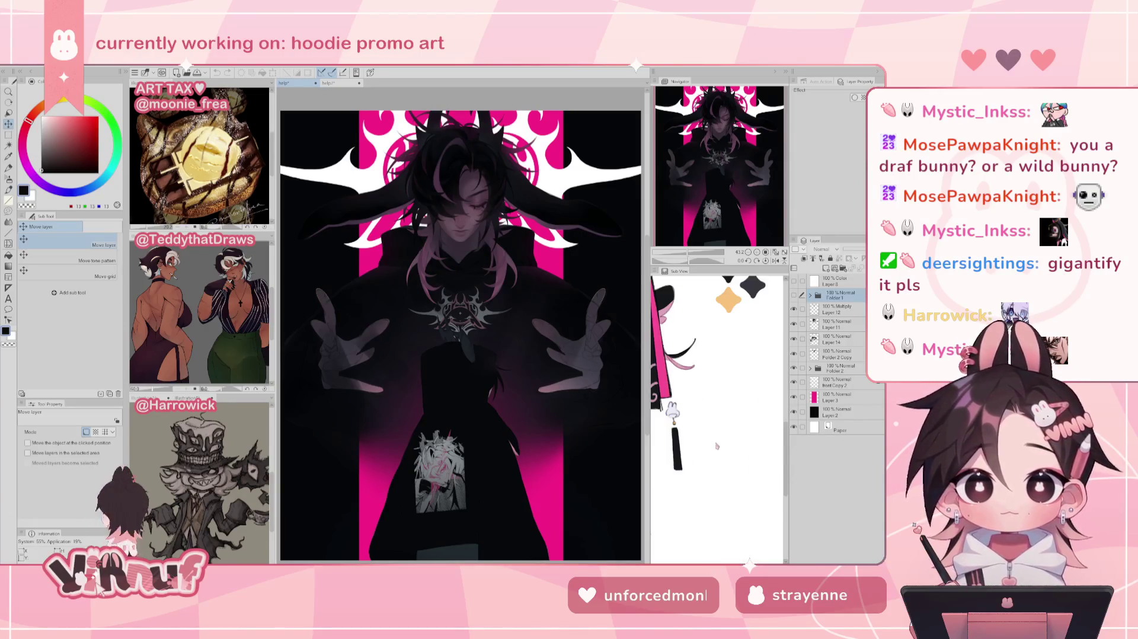
scroll(717, 409, down, 2)
scroll(717, 409, down, 2)
scroll(717, 409, down, 1)
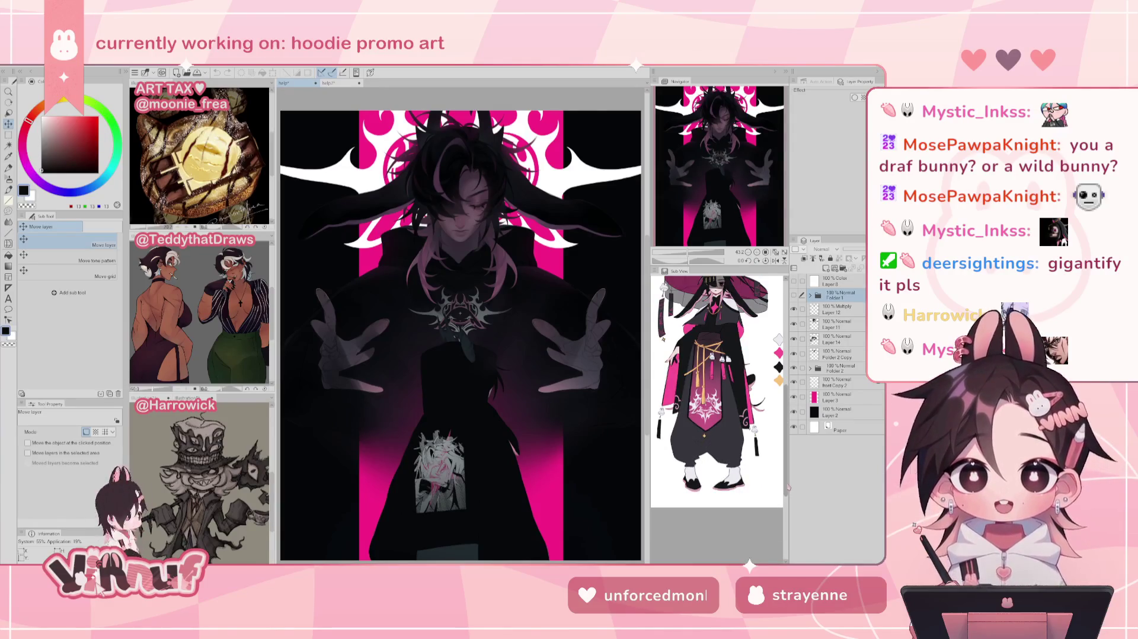
drag(786, 492, 785, 468)
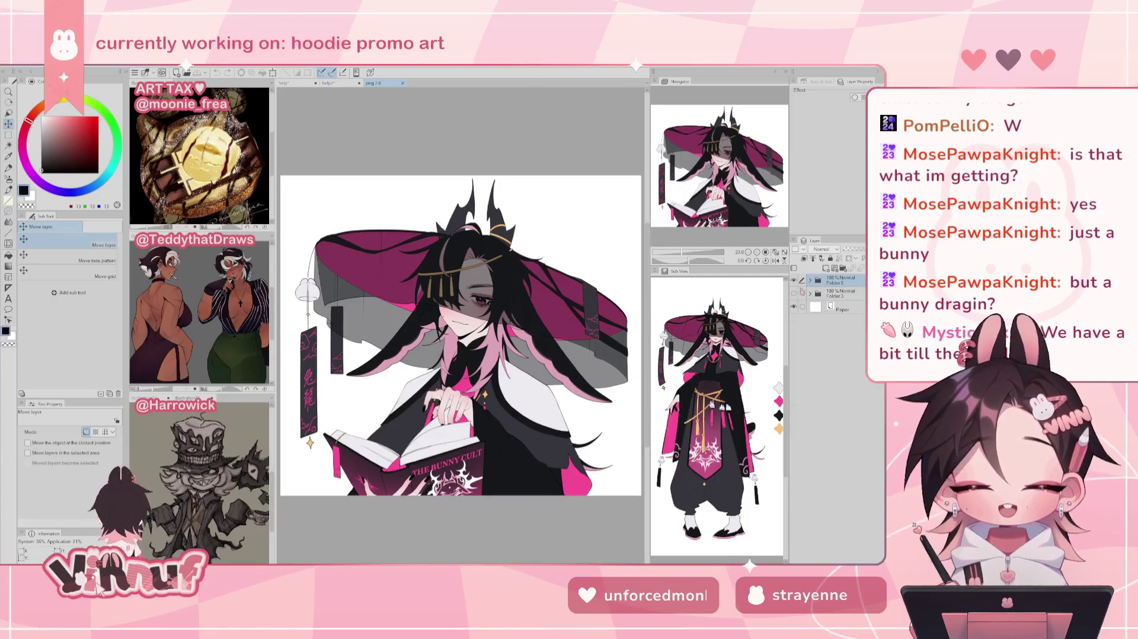
Compare the coloured Folder 5 with the line-sketch Folder 3, then restore the coloured version
click(793, 279)
click(794, 293)
click(793, 293)
click(793, 280)
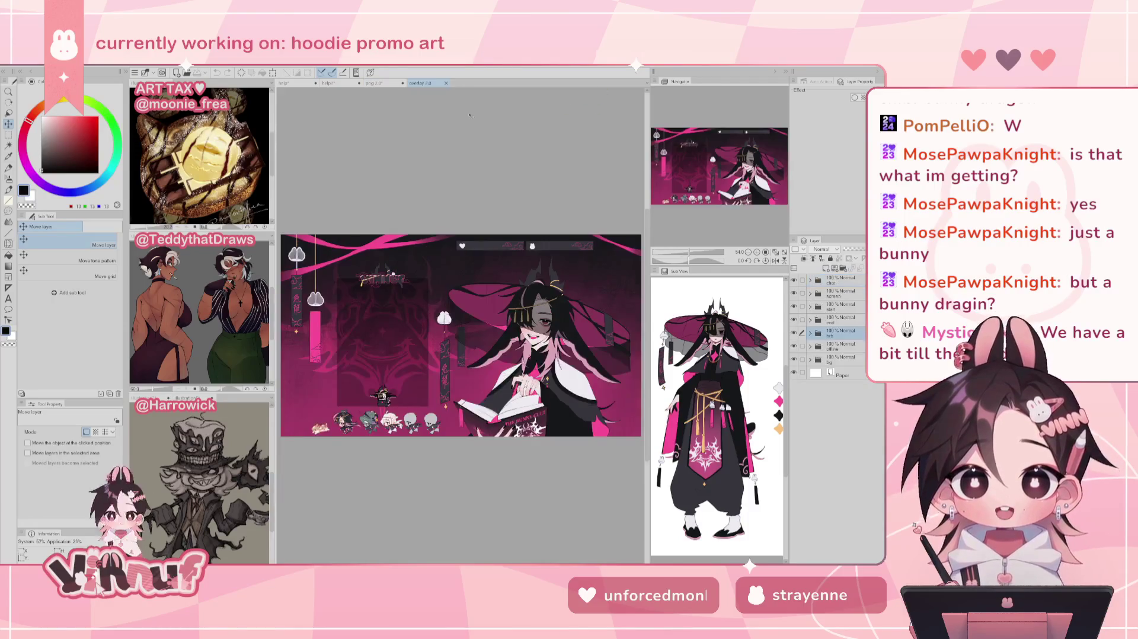
Scroll and zoom around the pink stream overlay artwork
scroll(460, 337, left, 3)
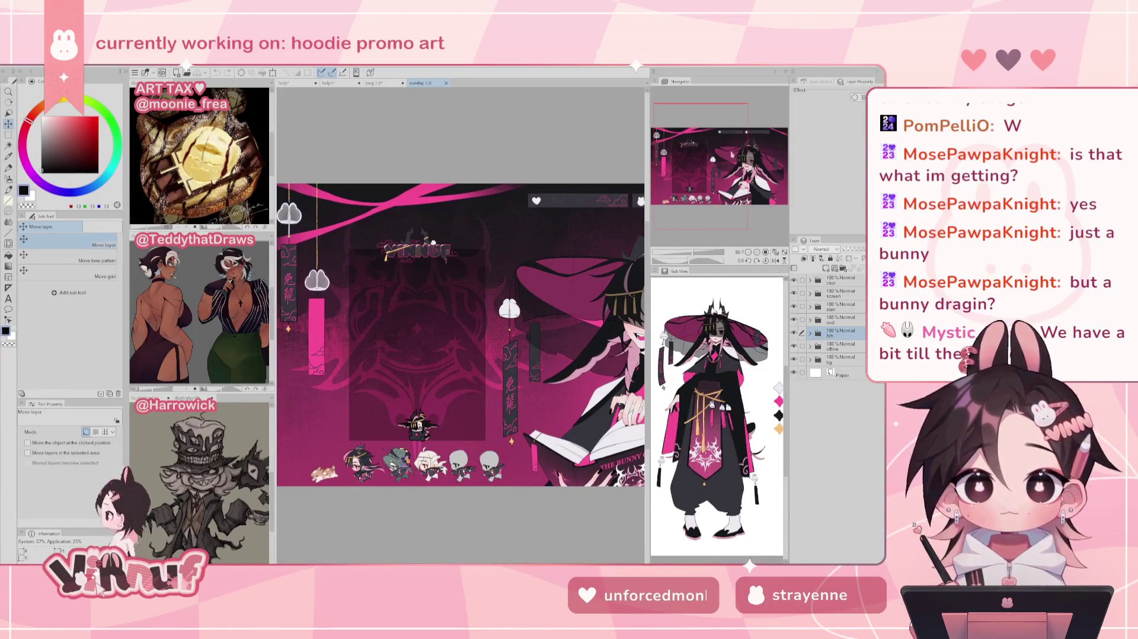
scroll(503, 318, right, 3)
scroll(503, 318, down, 1)
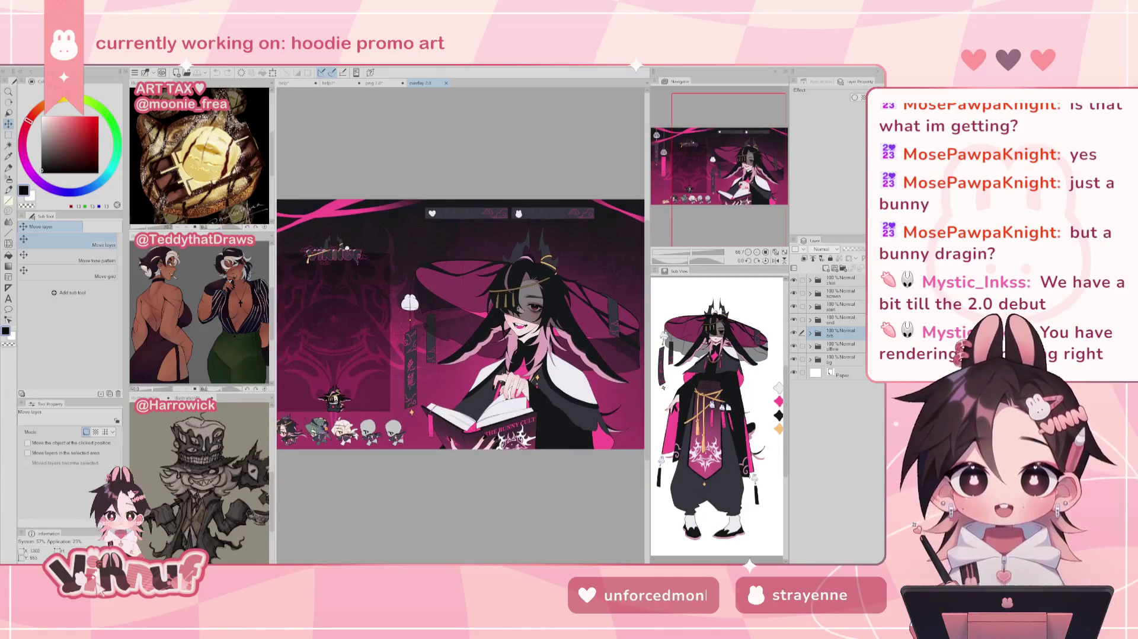
scroll(502, 318, left, 2)
scroll(525, 314, down, 1)
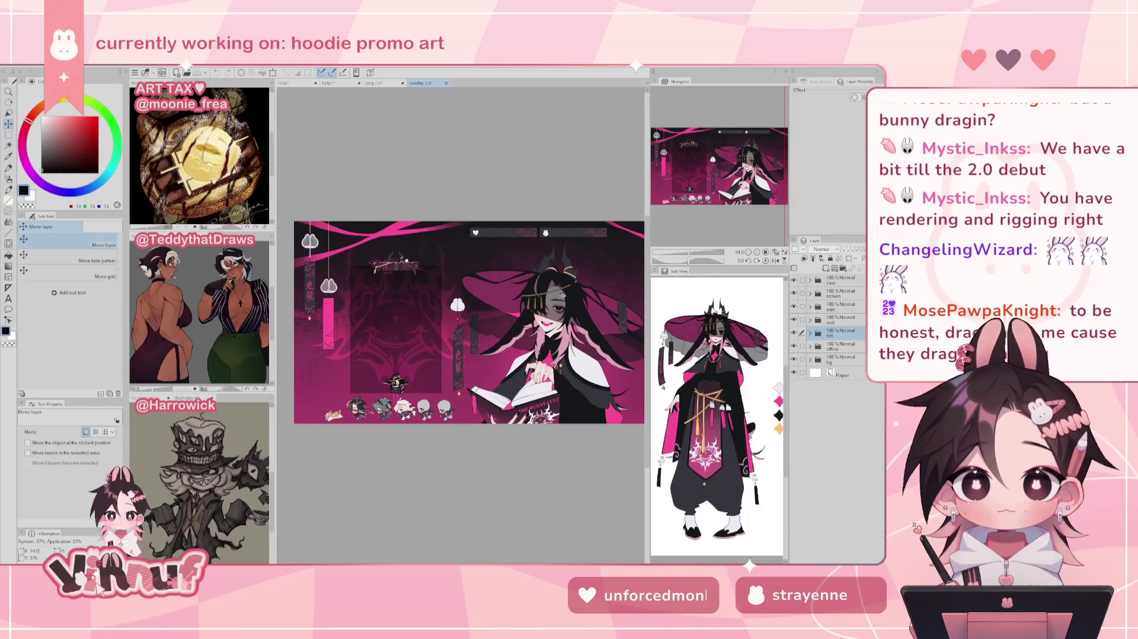
scroll(560, 418, up, 2)
scroll(560, 417, up, 1)
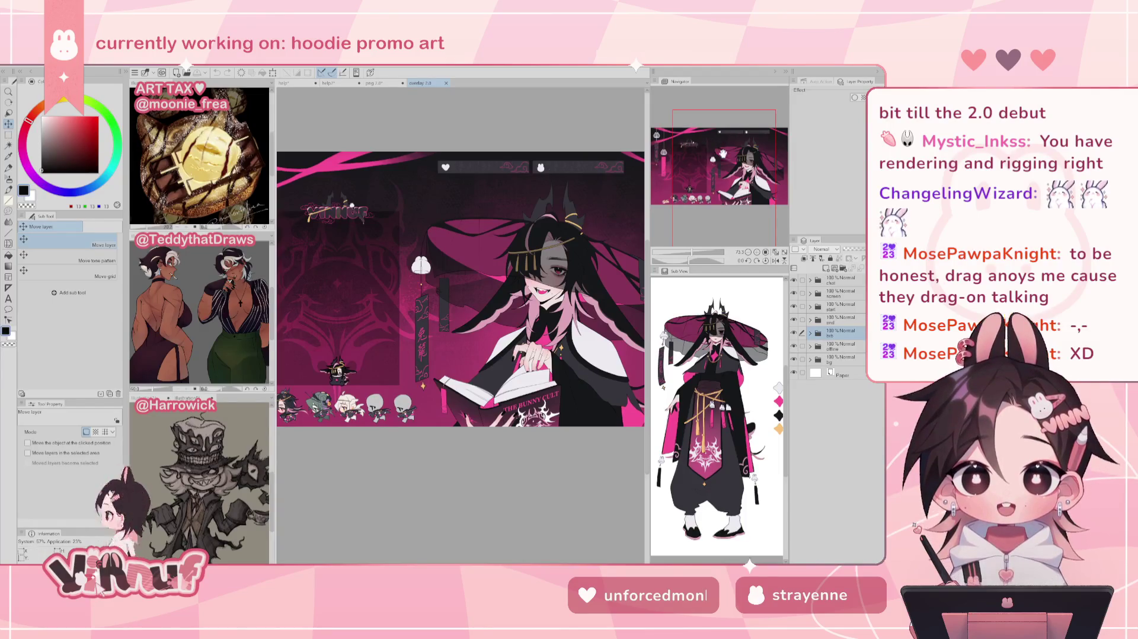
Pan across the overlay artwork up close, then bring up the png 2.0 book-reading character
drag(721, 149, 735, 161)
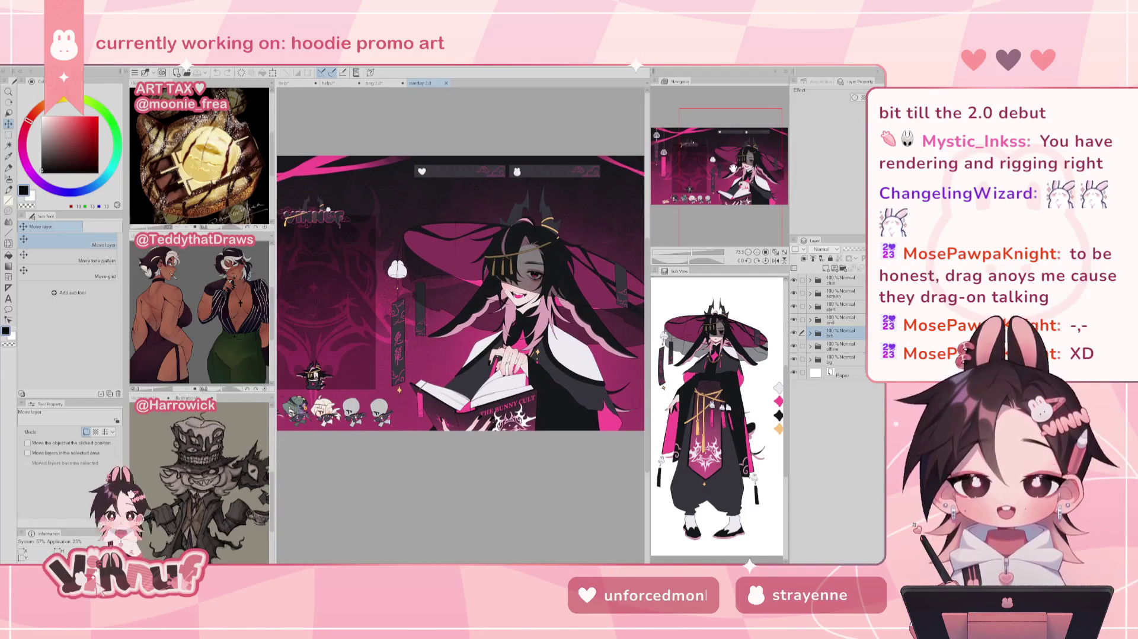
scroll(503, 289, up, 1)
scroll(503, 289, up, 1)
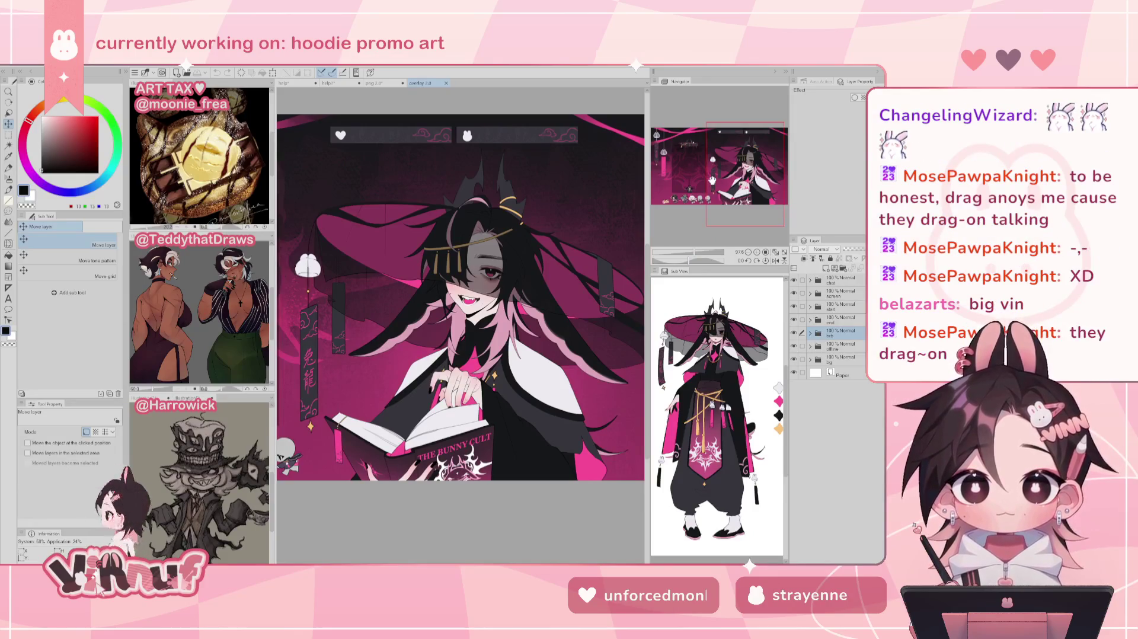
drag(711, 179, 708, 172)
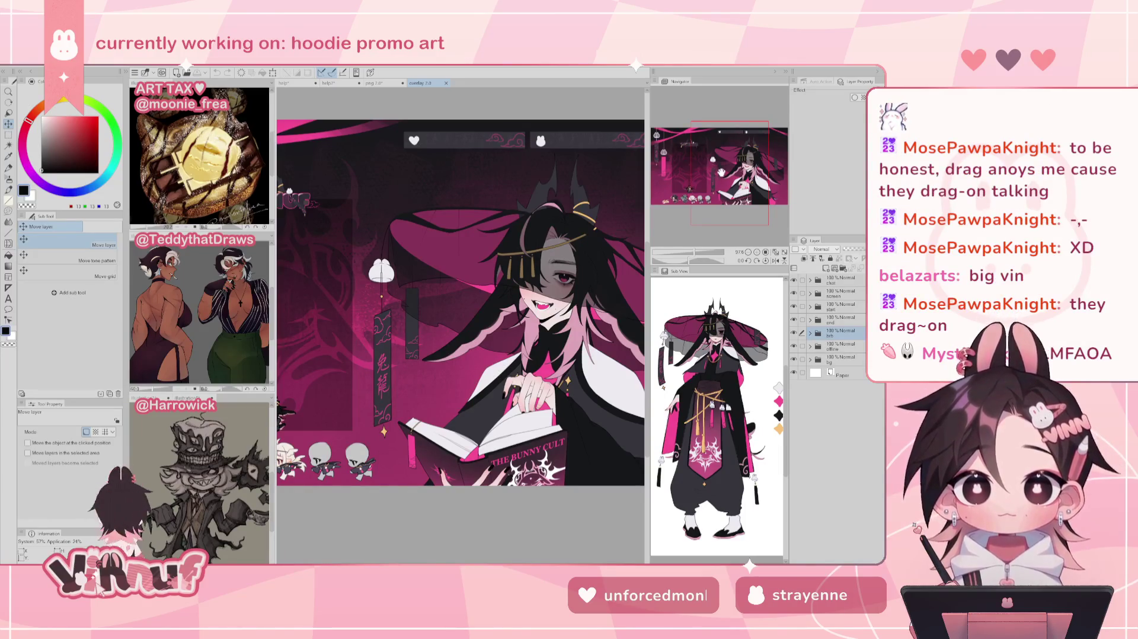
drag(721, 172, 733, 169)
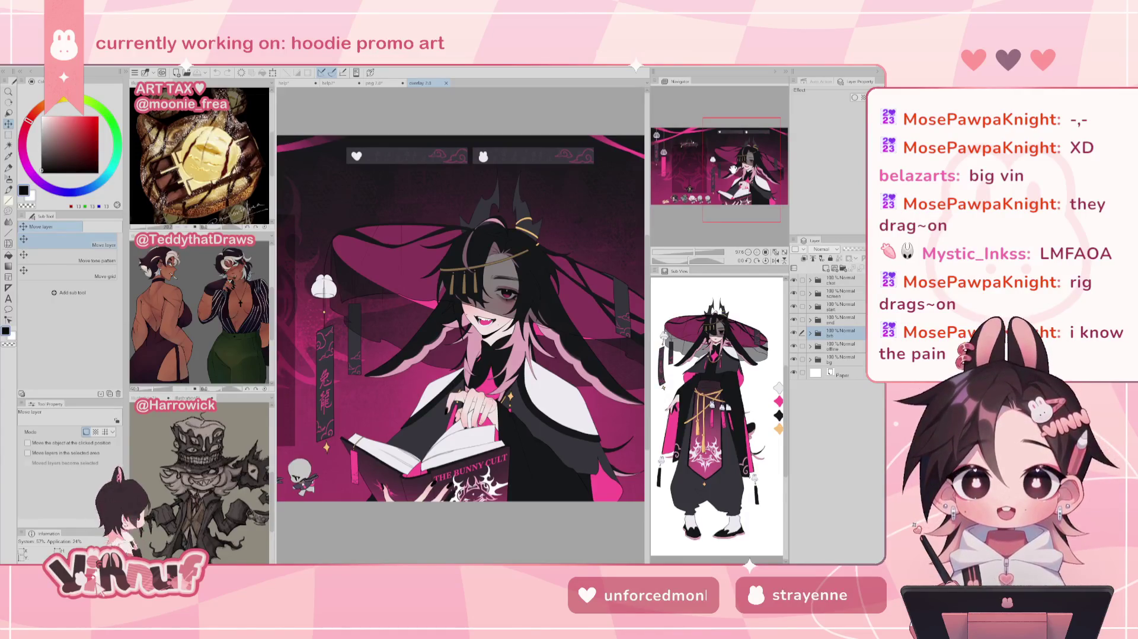
drag(461, 320, 493, 315)
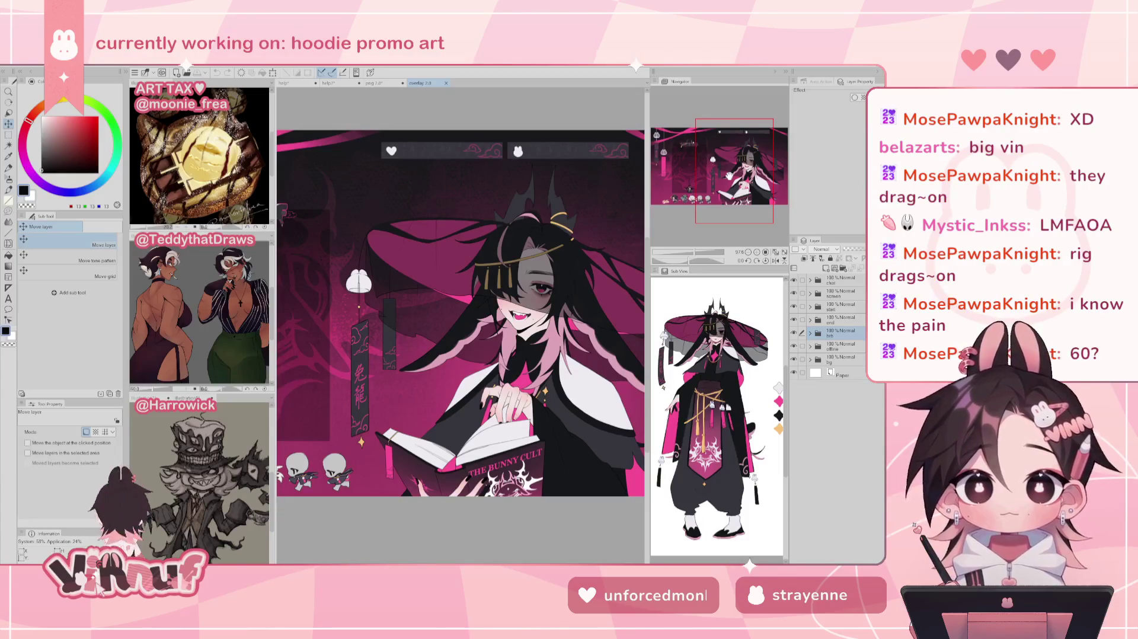
drag(460, 320, 429, 324)
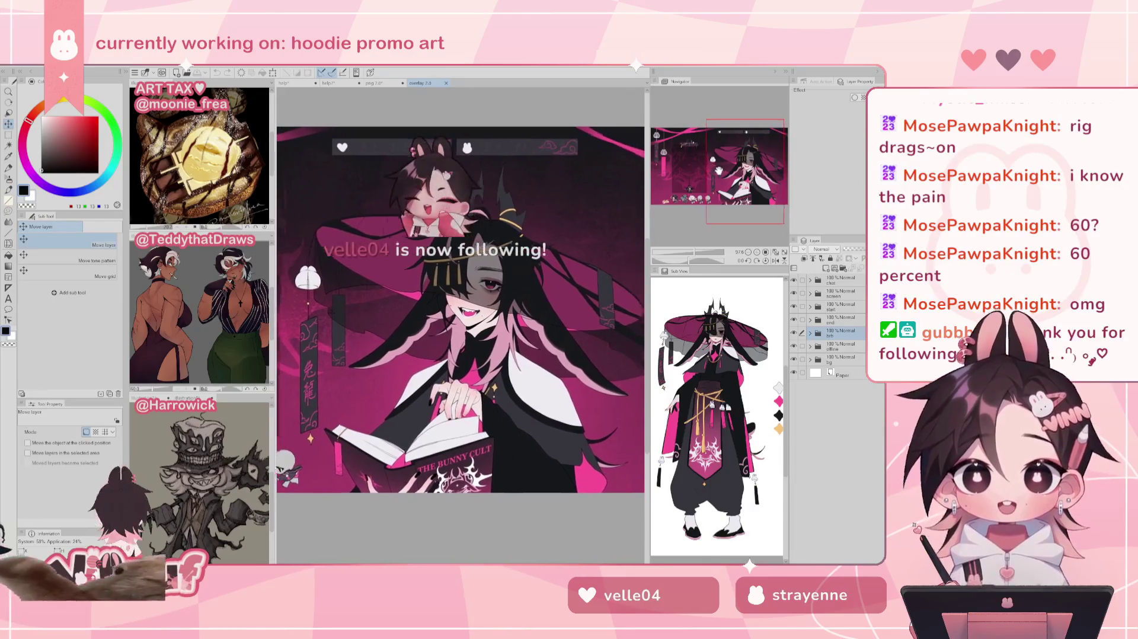
click(386, 83)
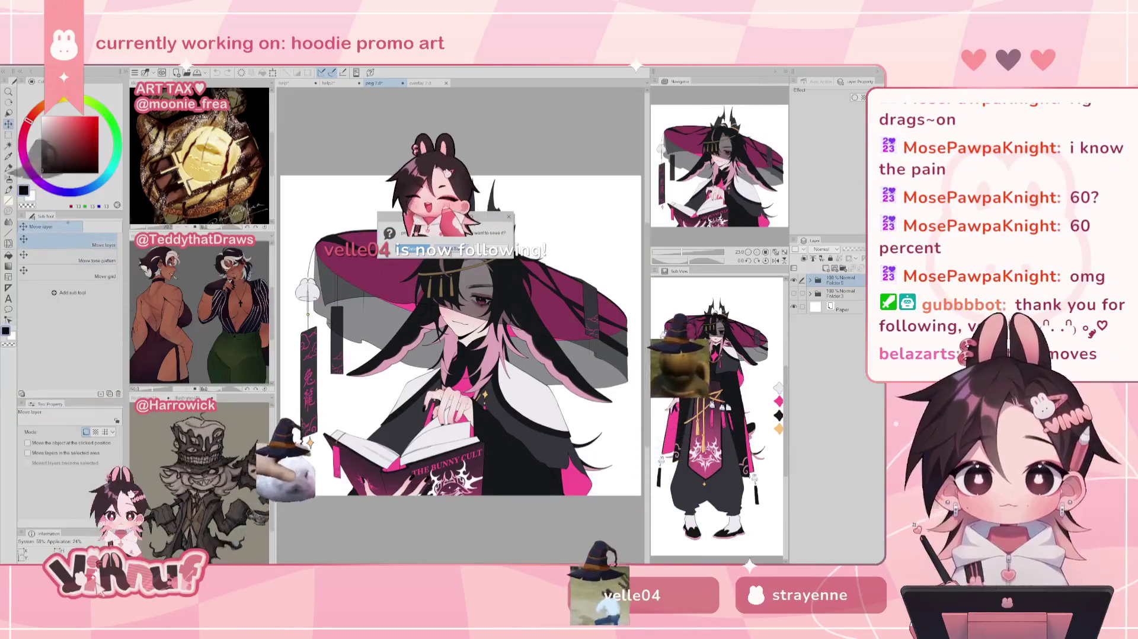
Close png 2.0 and overlay 2.0, returning to the 'help' hoodie illustration
click(402, 83)
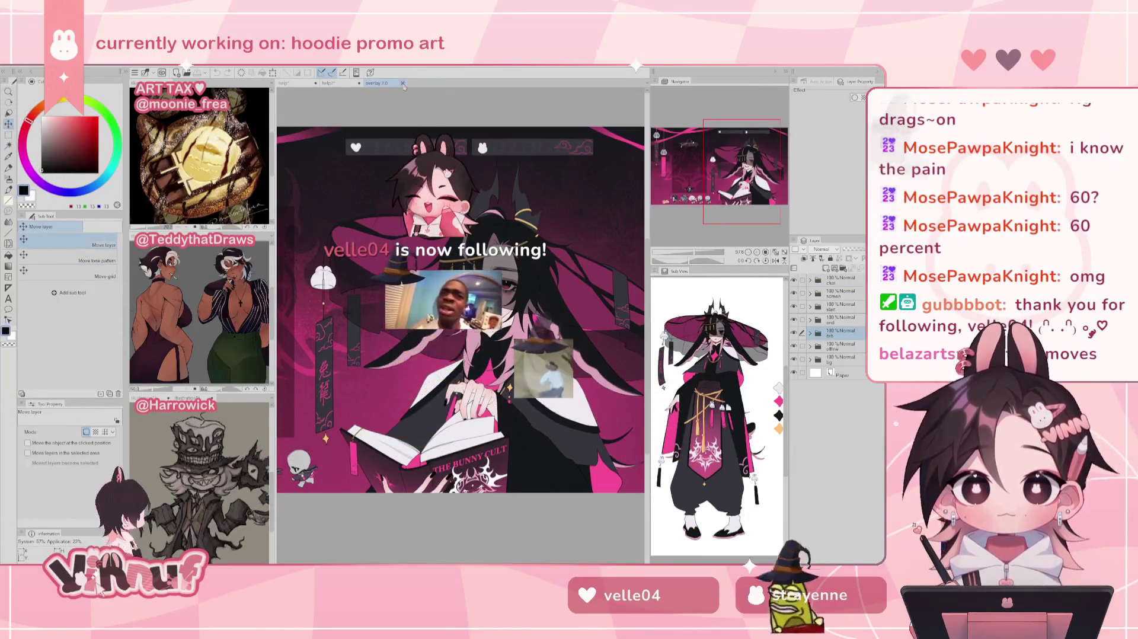
key(ctrl+w)
click(294, 83)
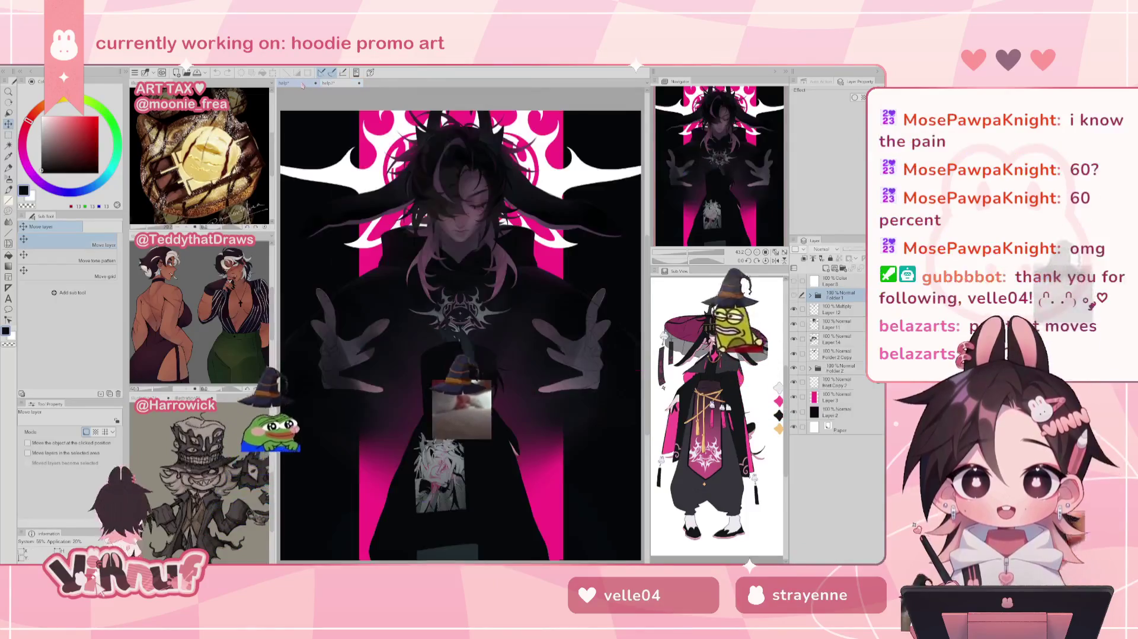
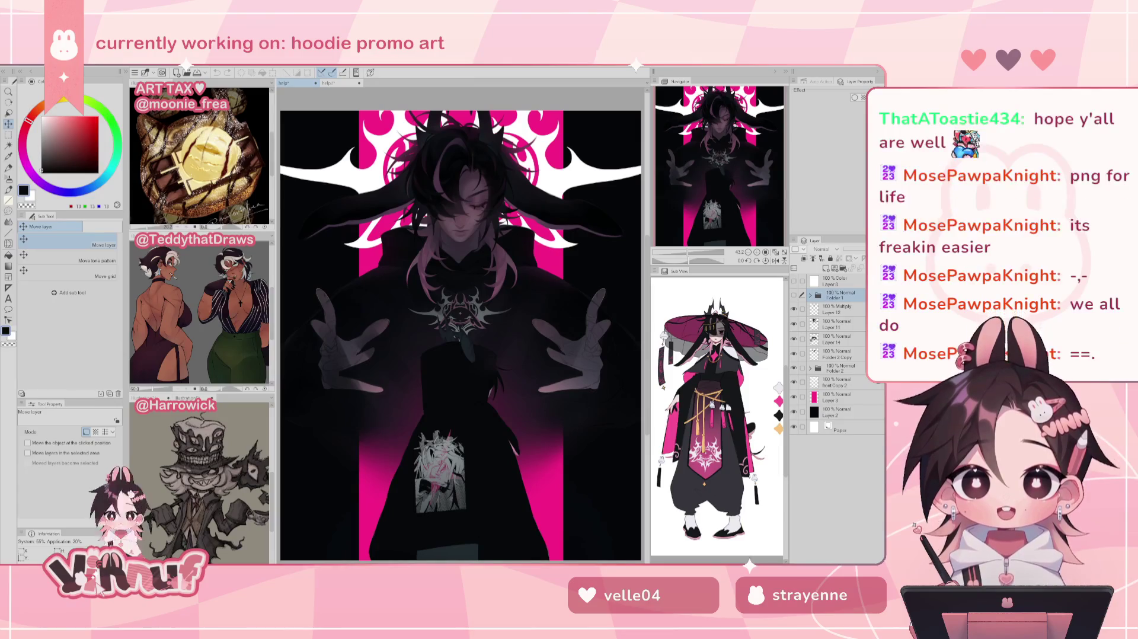
Toggle the title overlay, Layers 11, 12, 14 and Folder 2 Copy on and off to compare shading
click(793, 295)
click(793, 294)
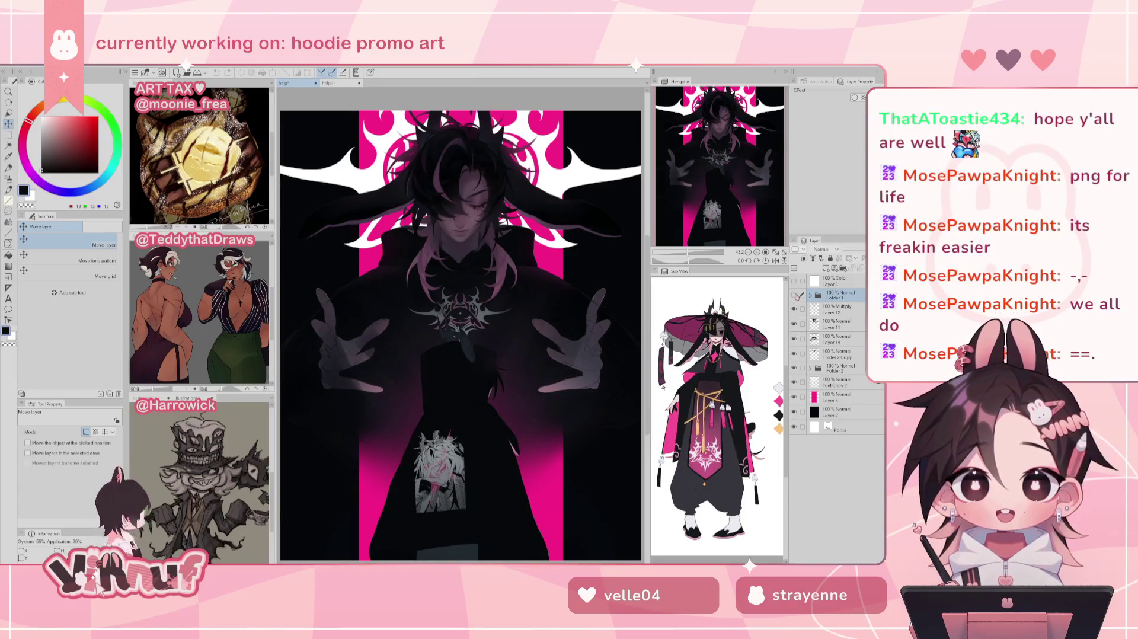
click(832, 309)
click(794, 324)
click(794, 324)
click(793, 339)
click(794, 339)
click(836, 339)
click(793, 339)
click(793, 339)
click(794, 354)
click(794, 353)
click(793, 354)
click(793, 339)
click(794, 339)
click(794, 325)
click(794, 325)
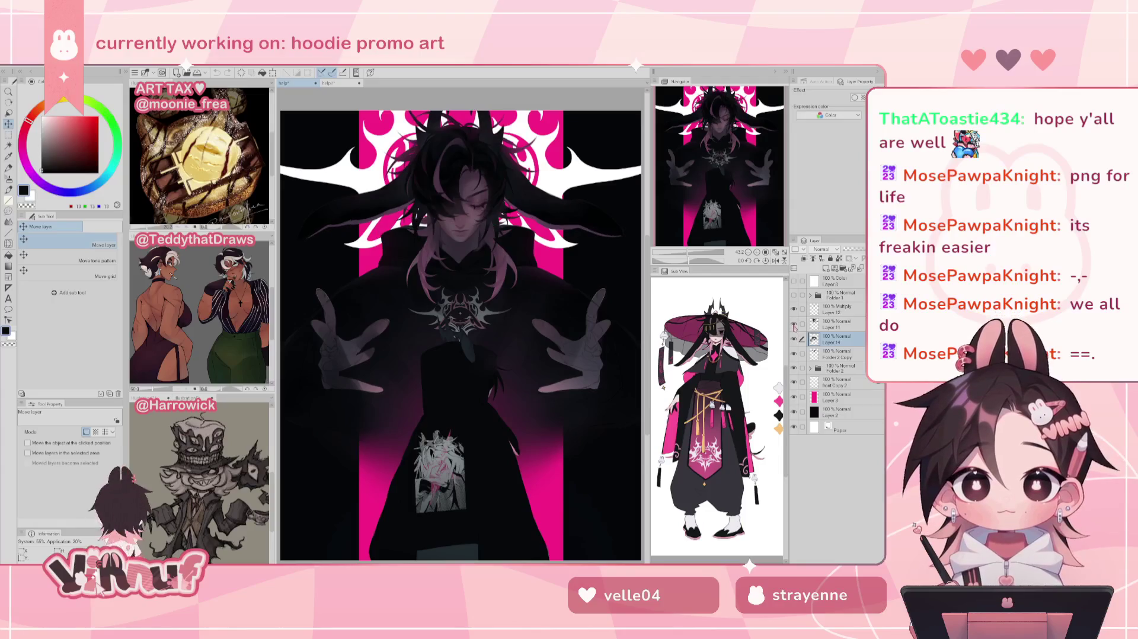
Make Layer 11's pink hair strands active briefly, then return to working on Layer 14
click(837, 325)
click(793, 325)
click(793, 324)
click(793, 339)
click(793, 339)
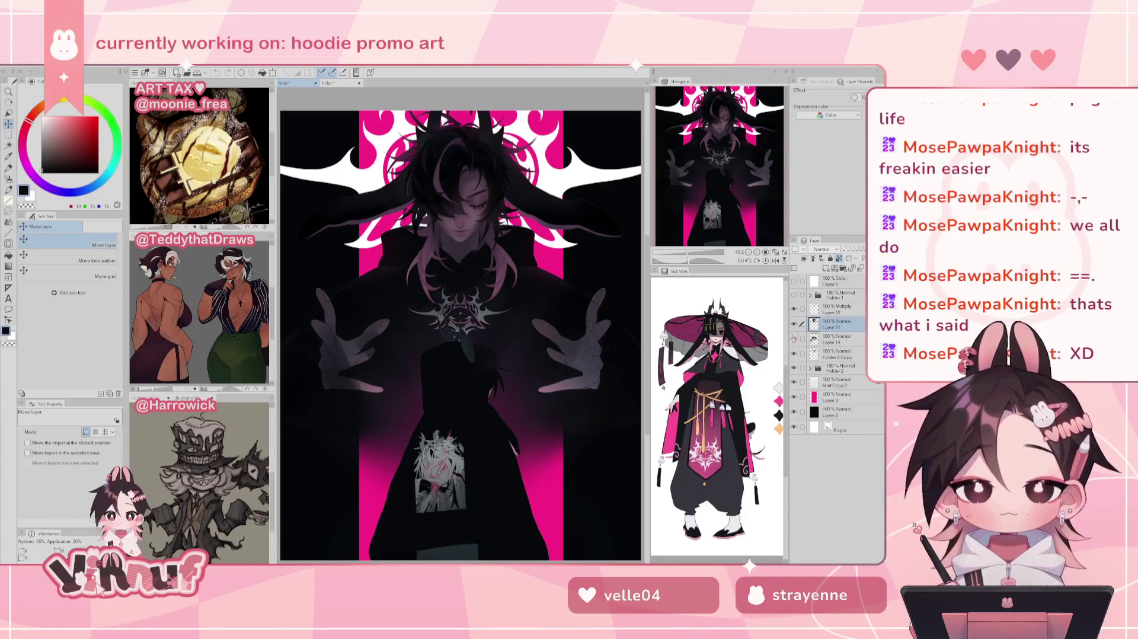
click(835, 338)
Select the soft airbrush, sample a dark magenta from the art, and set brush size to 146.8
scroll(726, 169, up, 5)
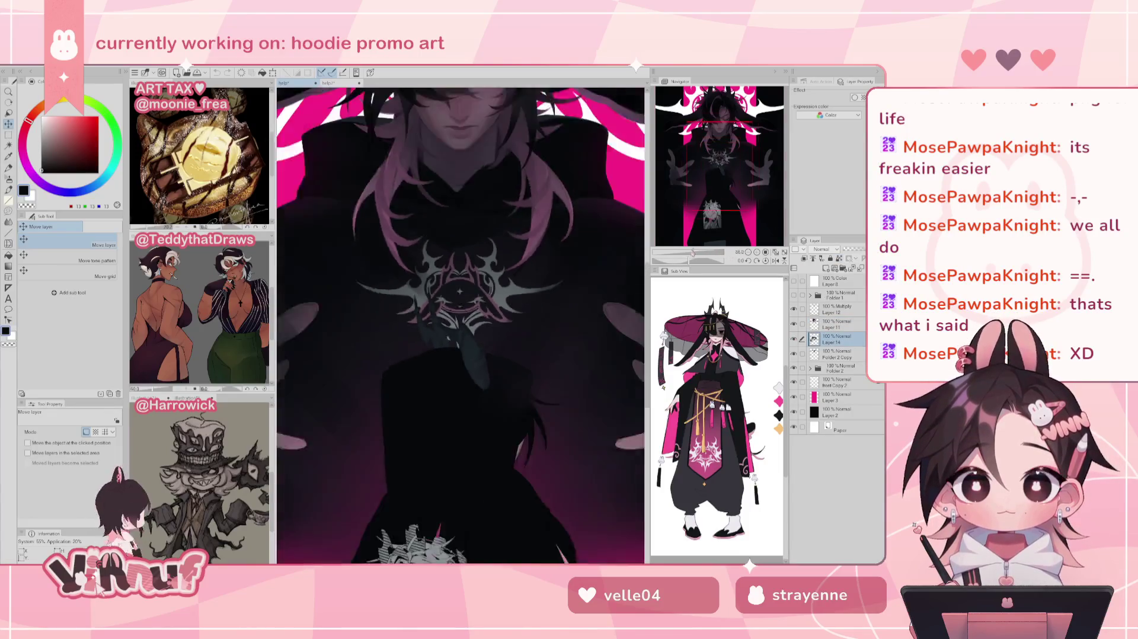
scroll(714, 196, down, 4)
scroll(702, 225, up, 2)
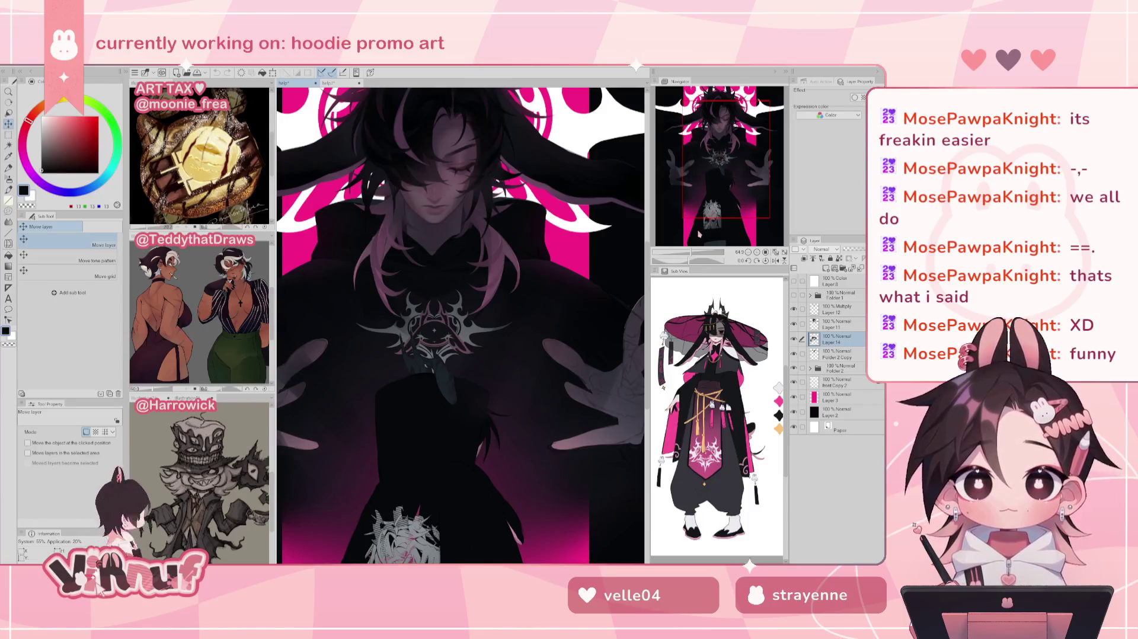
drag(706, 170, 701, 166)
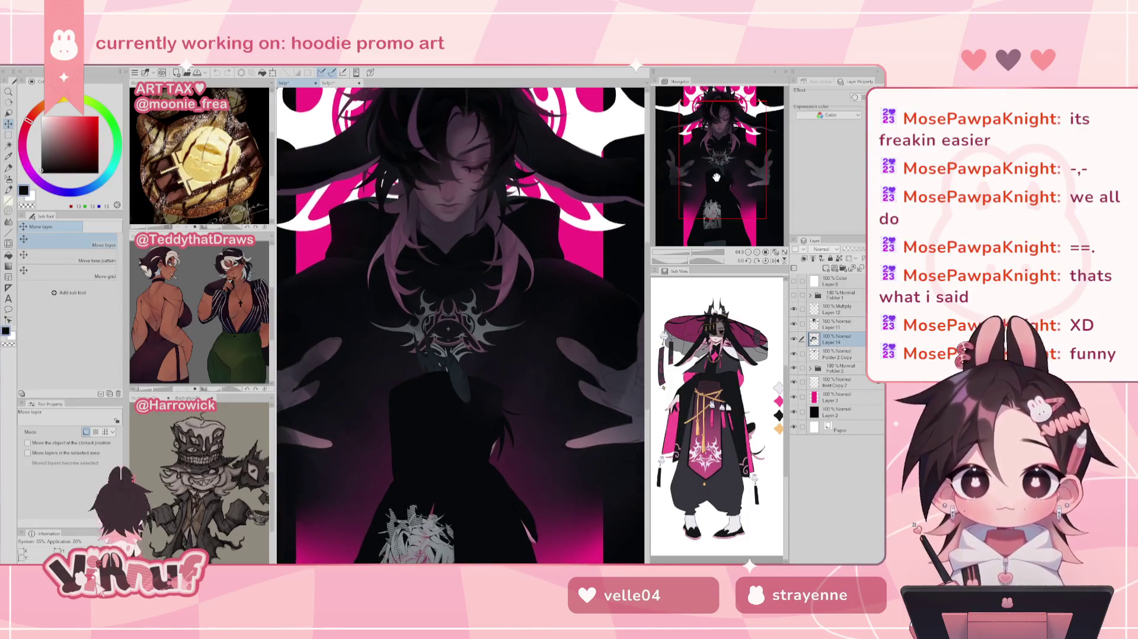
key(b)
alt+click(408, 326)
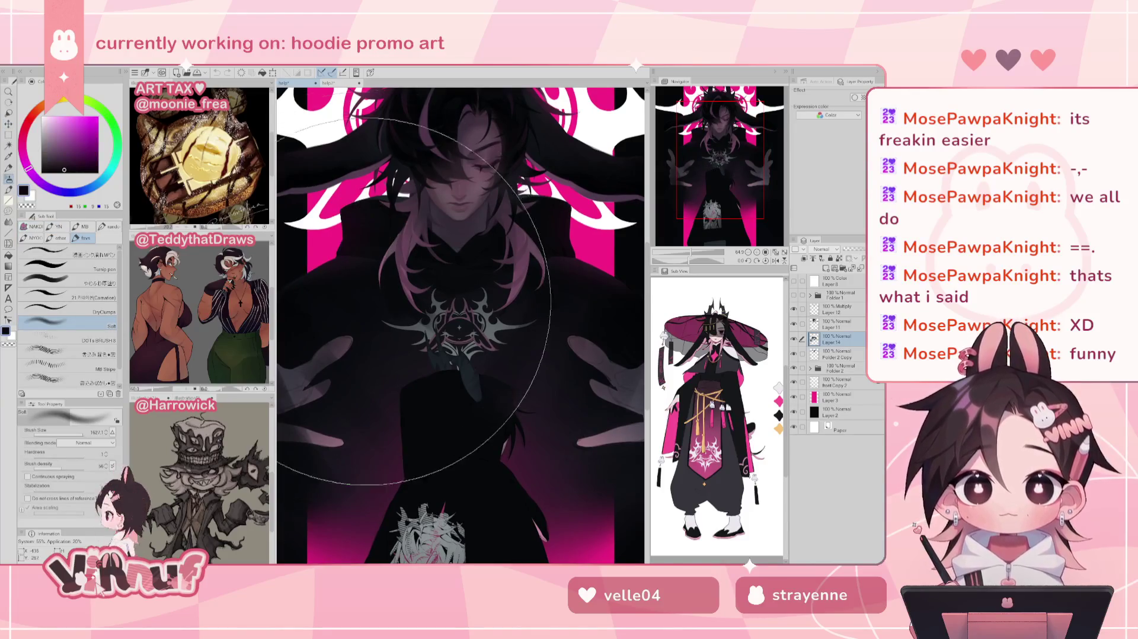
click(93, 278)
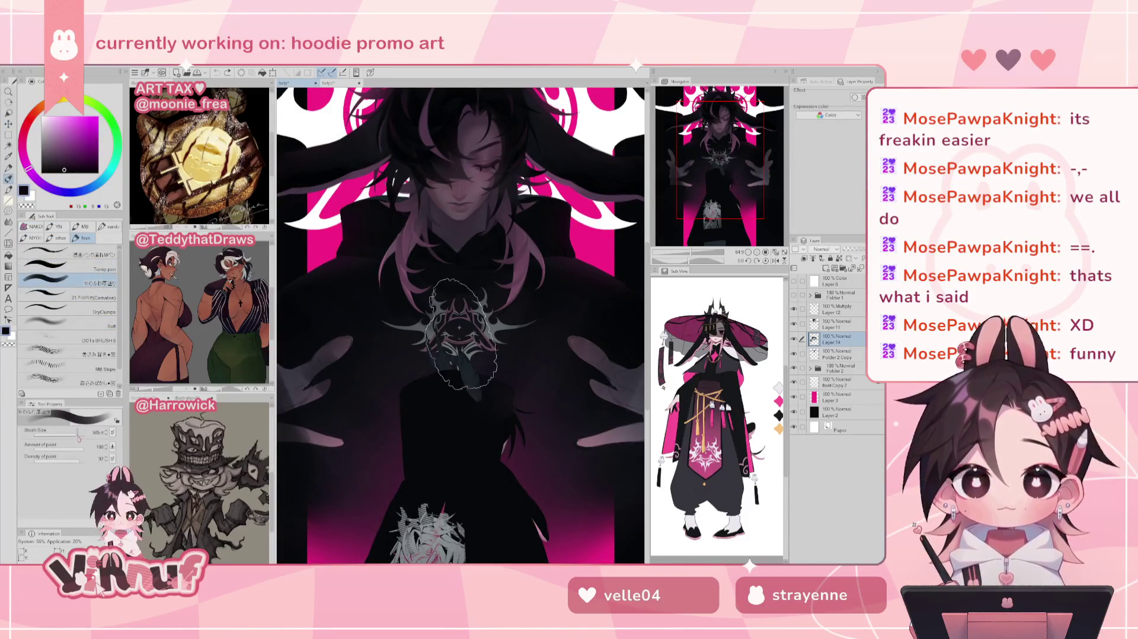
drag(460, 327, 468, 330)
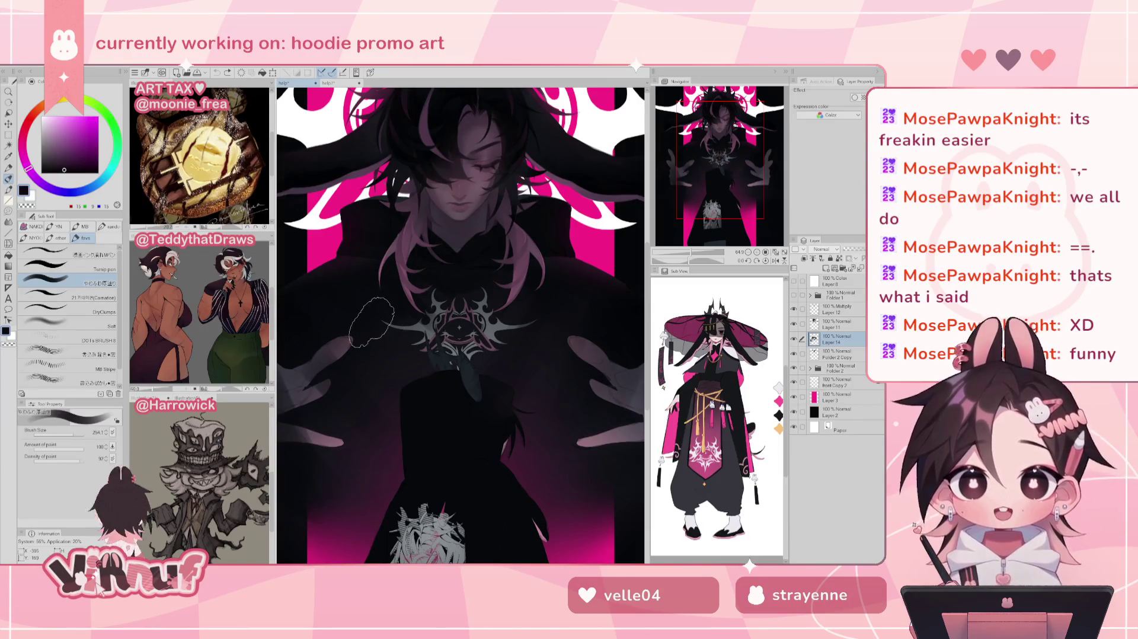
drag(76, 435, 65, 432)
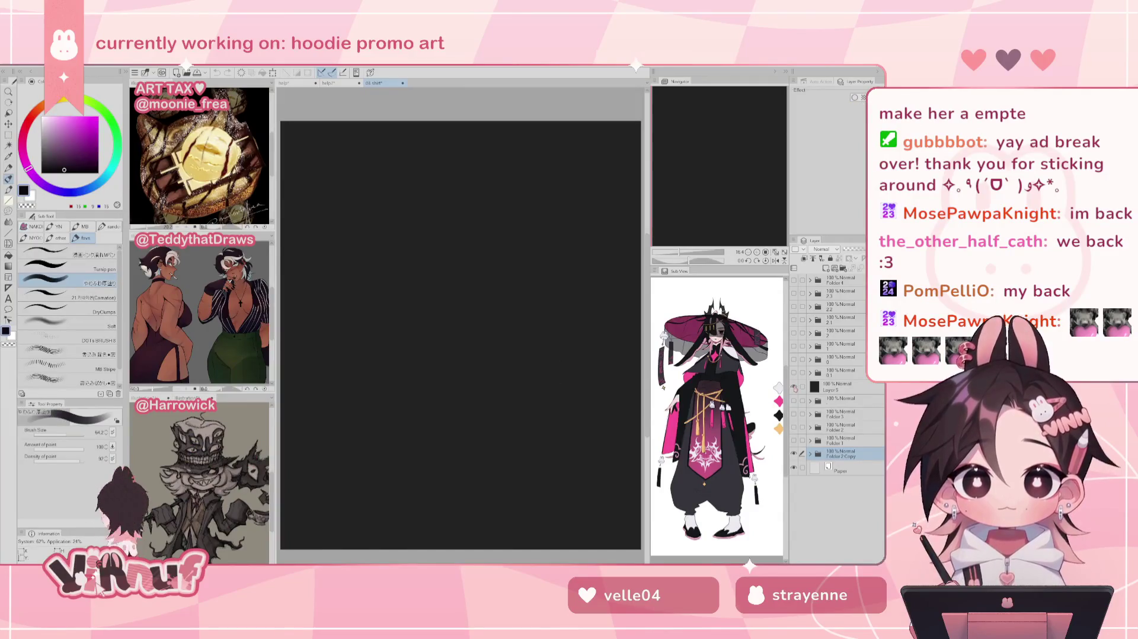
Zoom into the shirt mockup to inspect the front shirt and the back-shirt deer print
key(ctrl+plus)
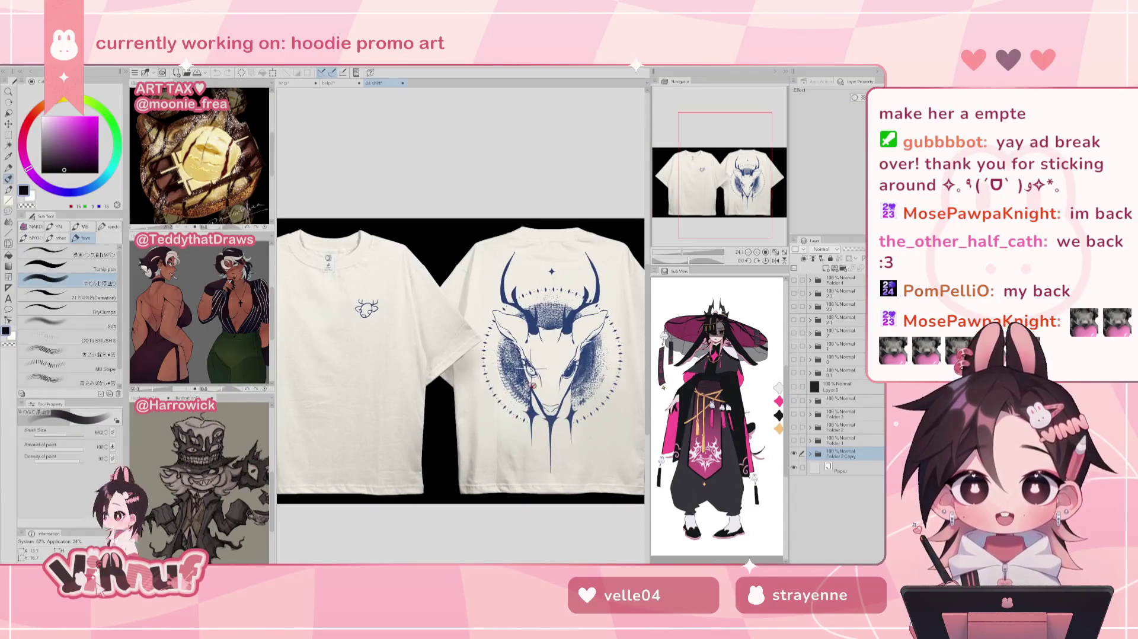
scroll(524, 395, up, 1)
scroll(515, 392, up, 1)
scroll(509, 390, up, 1)
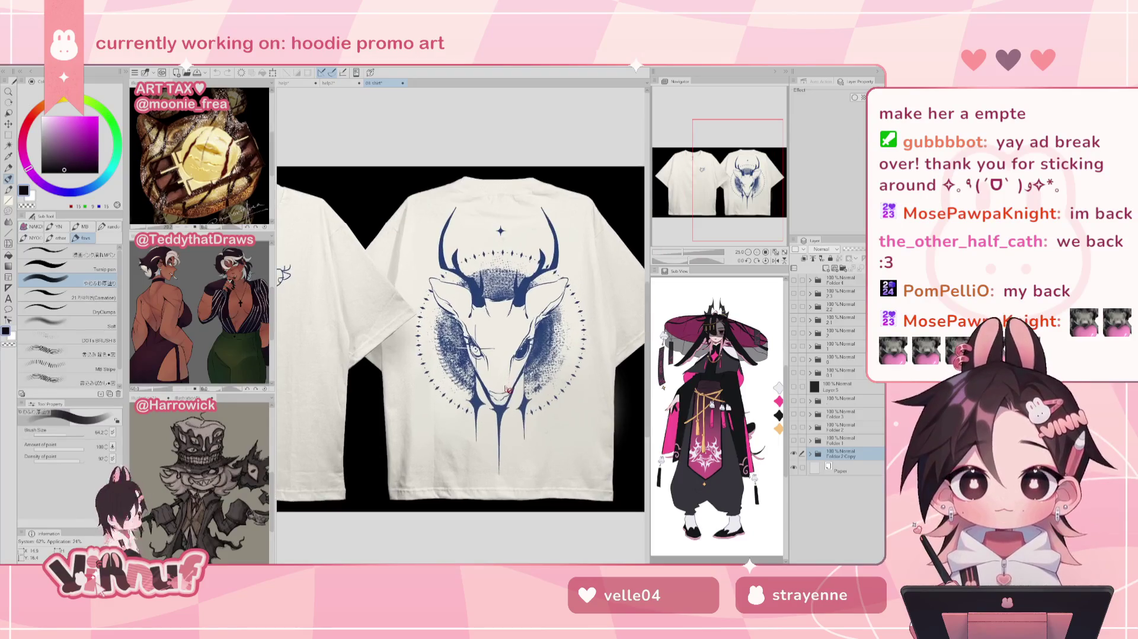
scroll(508, 388, up, 1)
drag(743, 188, 720, 185)
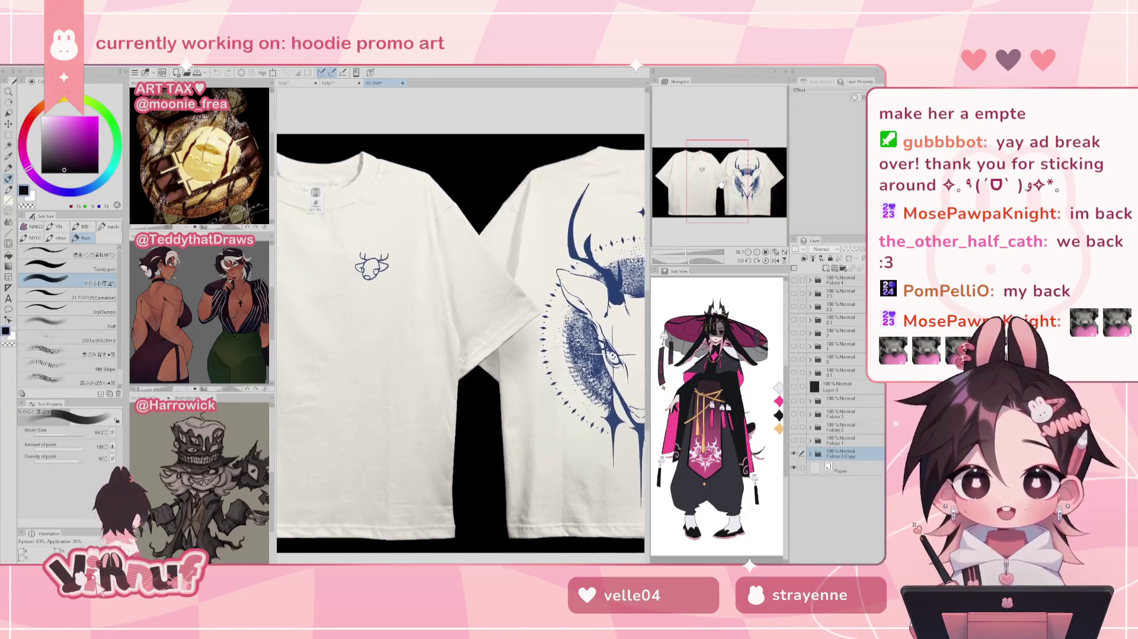
scroll(720, 184, down, 2)
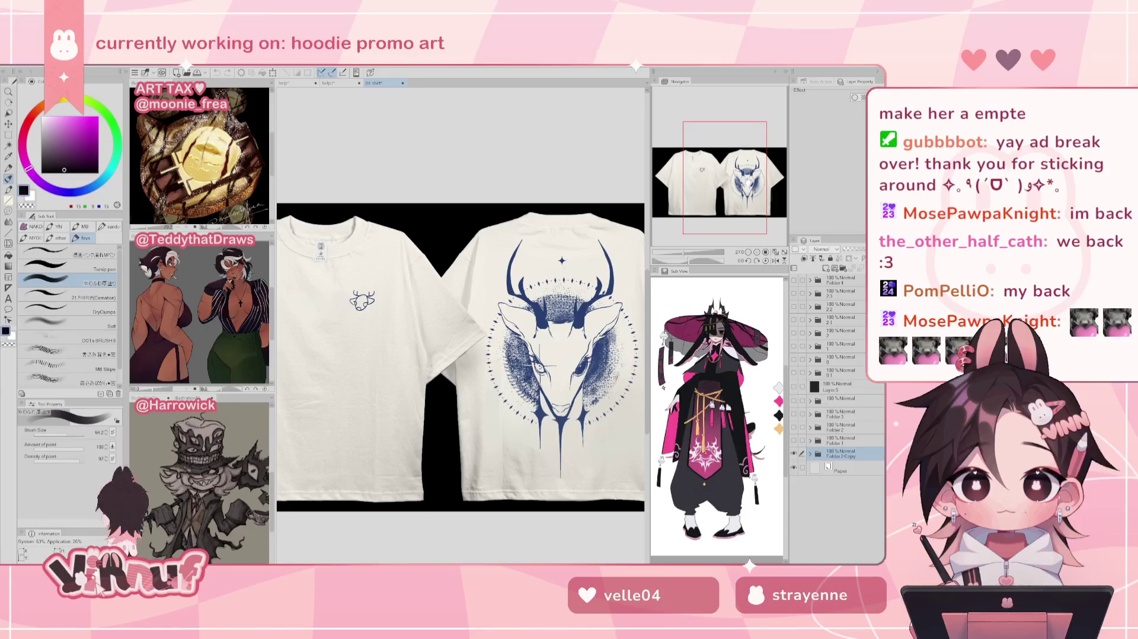
drag(720, 185, 769, 183)
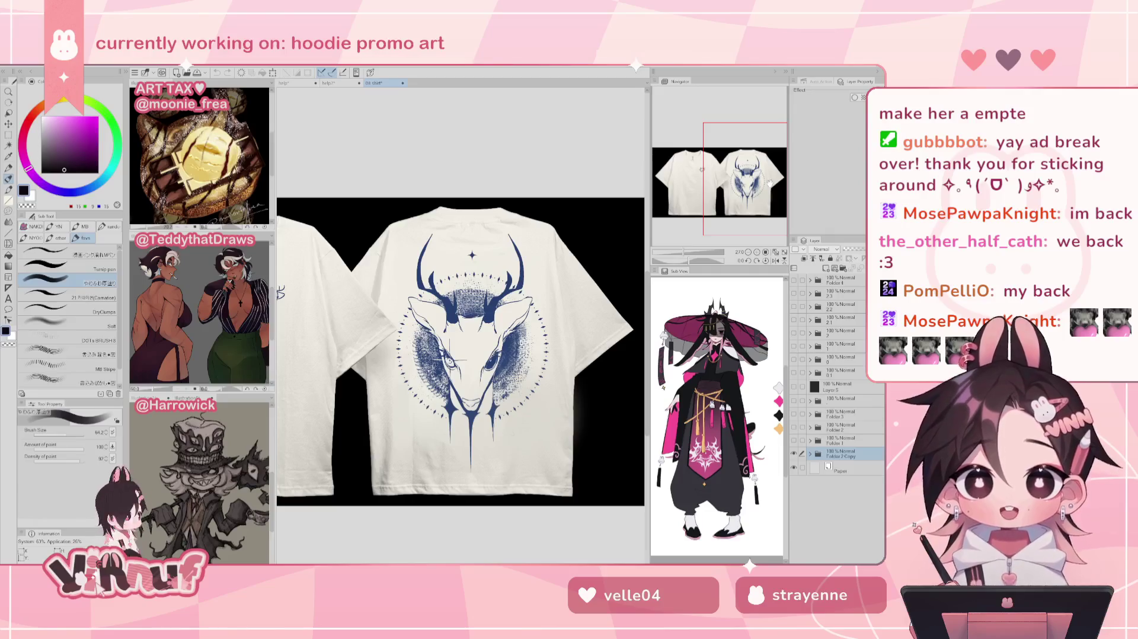
Review both shirts and the front deer logo, then close the '03 shirt' document
scroll(564, 246, down, 1)
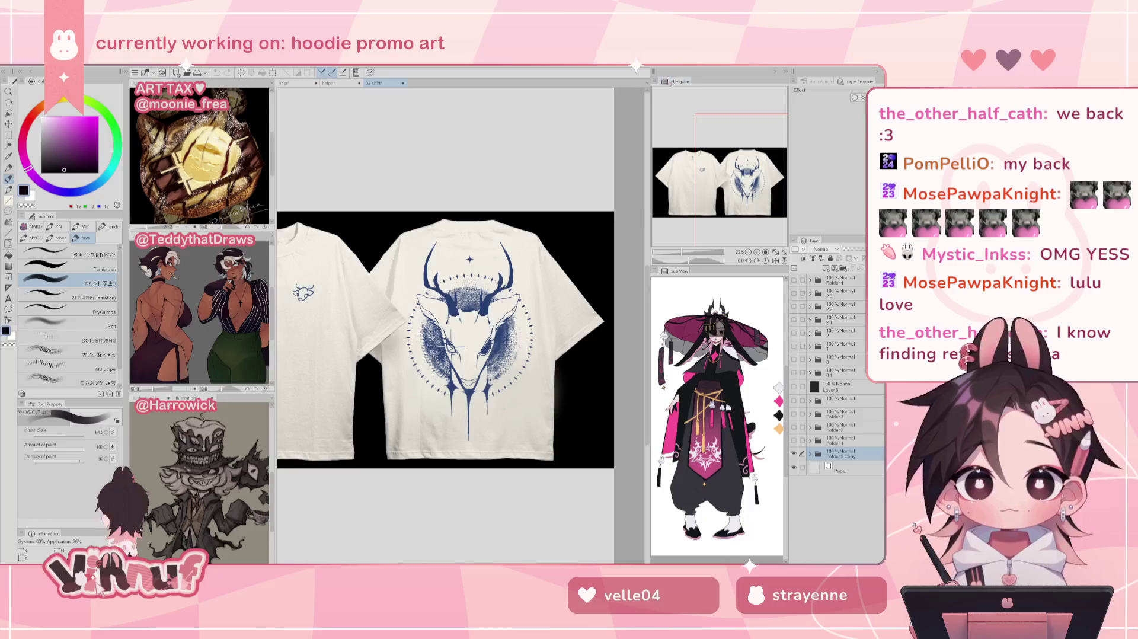
scroll(730, 185, up, 1)
drag(728, 184, 719, 181)
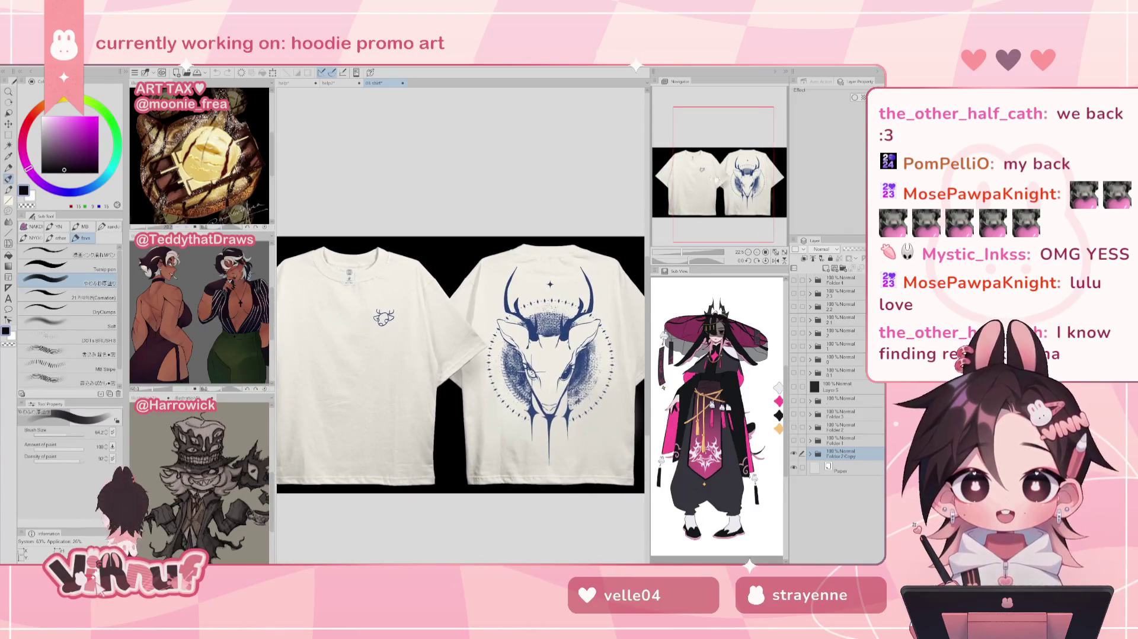
scroll(529, 350, up, 1)
scroll(537, 368, up, 1)
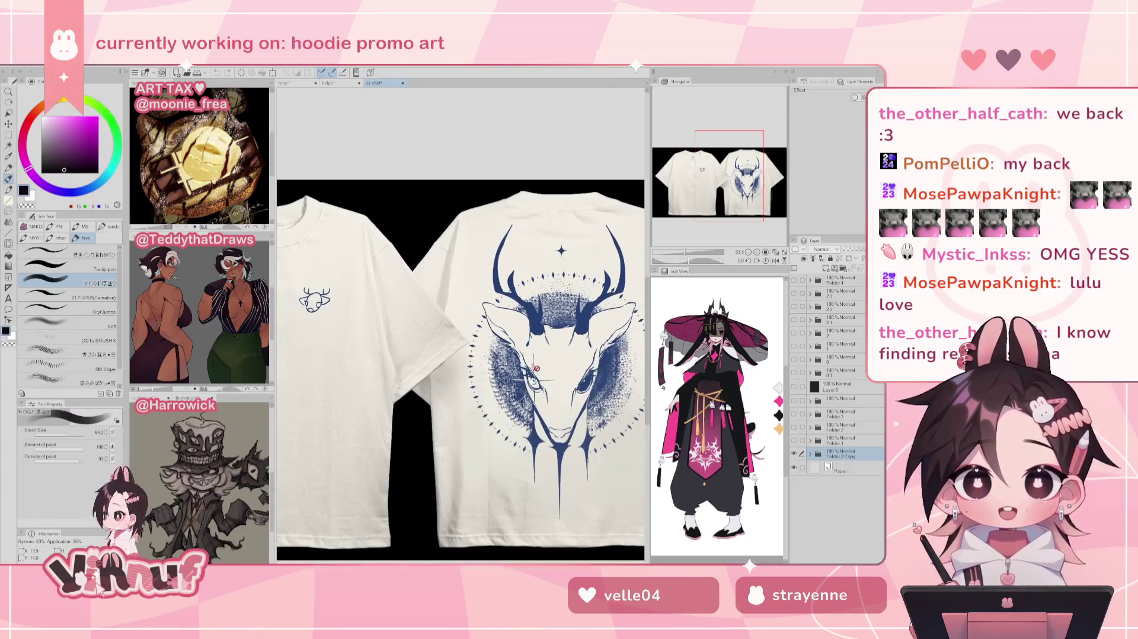
scroll(536, 368, up, 1)
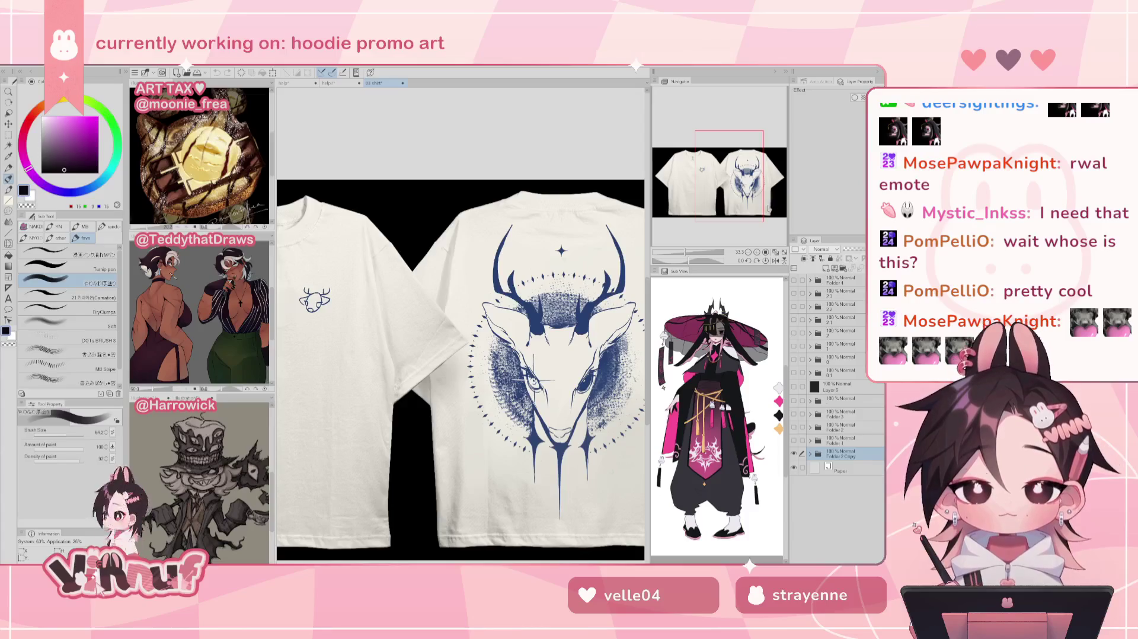
drag(752, 192, 764, 197)
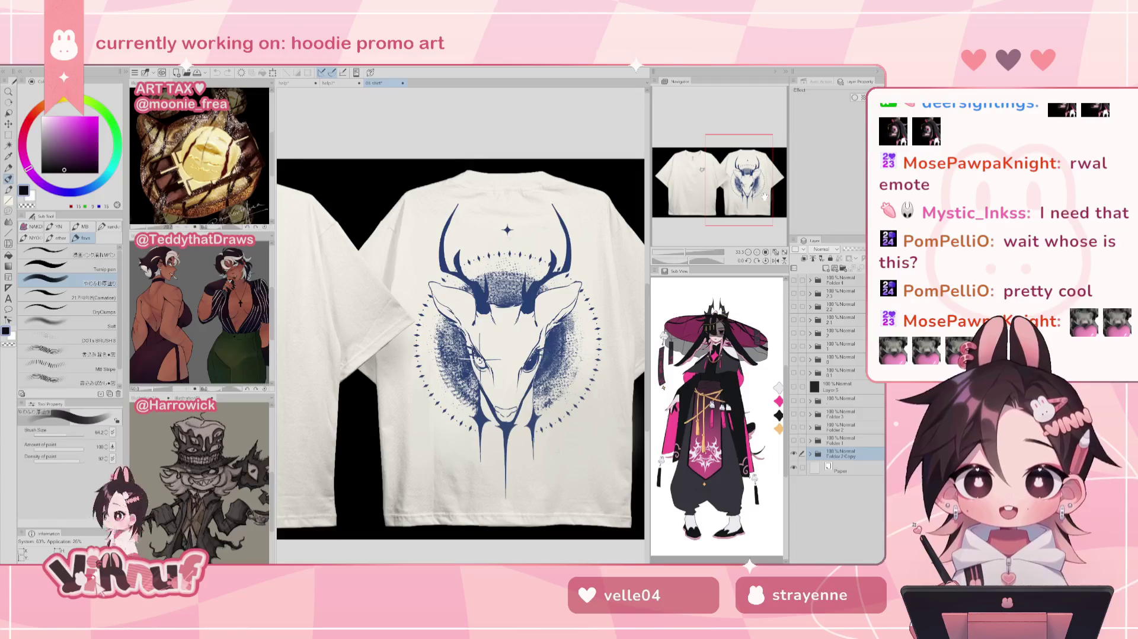
mouse_move(764, 197)
mouse_down()
mouse_move(718, 190)
mouse_move(754, 193)
mouse_up()
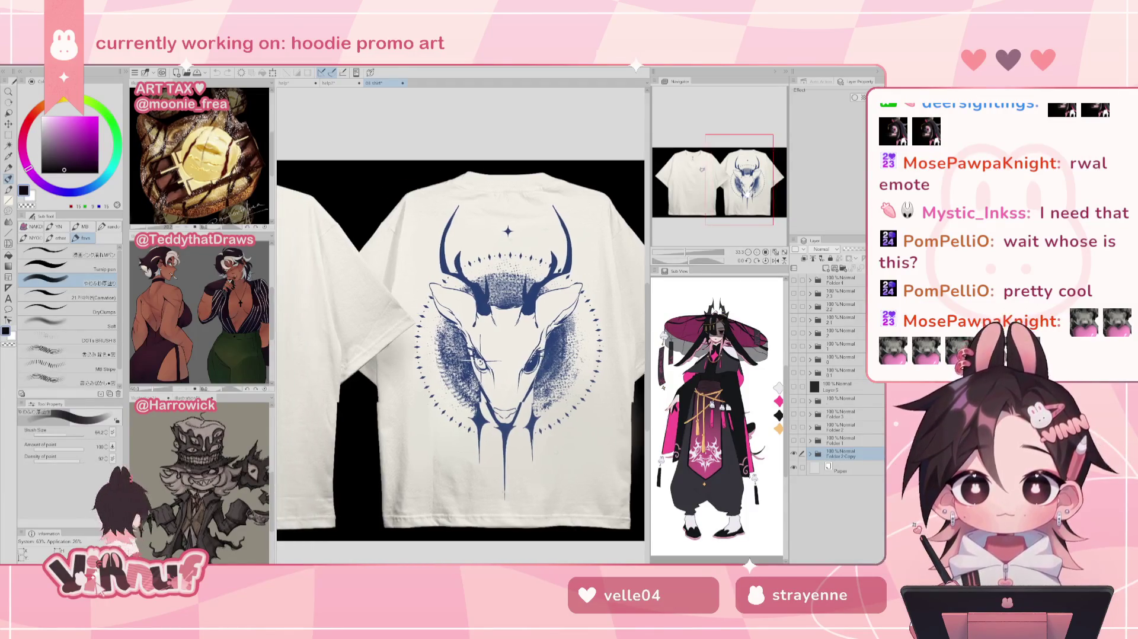
drag(754, 192, 737, 193)
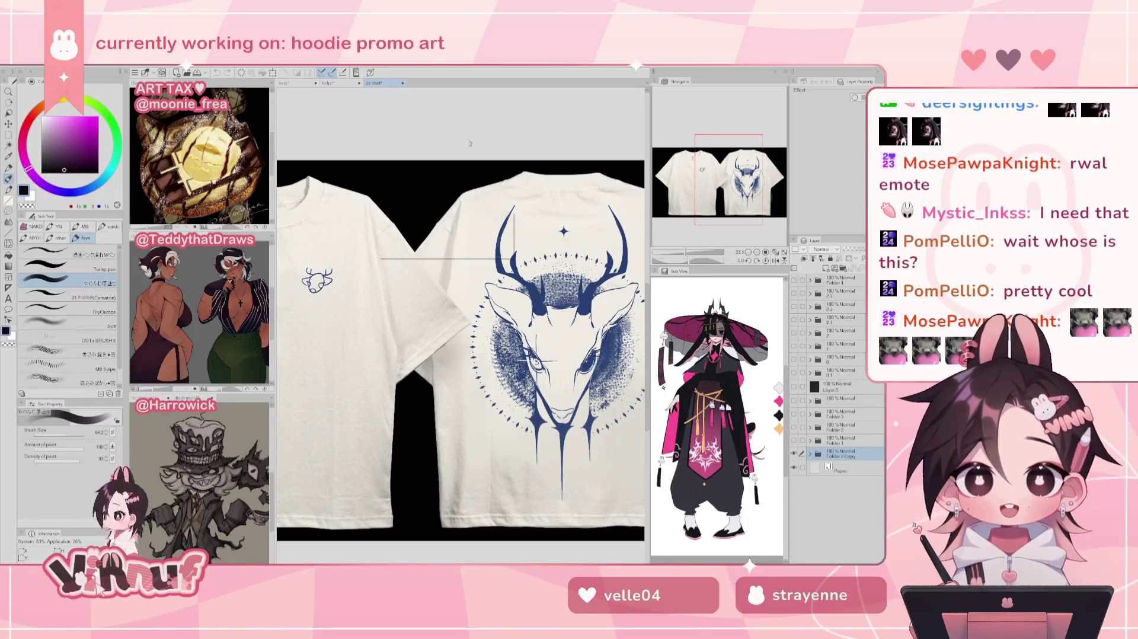
click(451, 255)
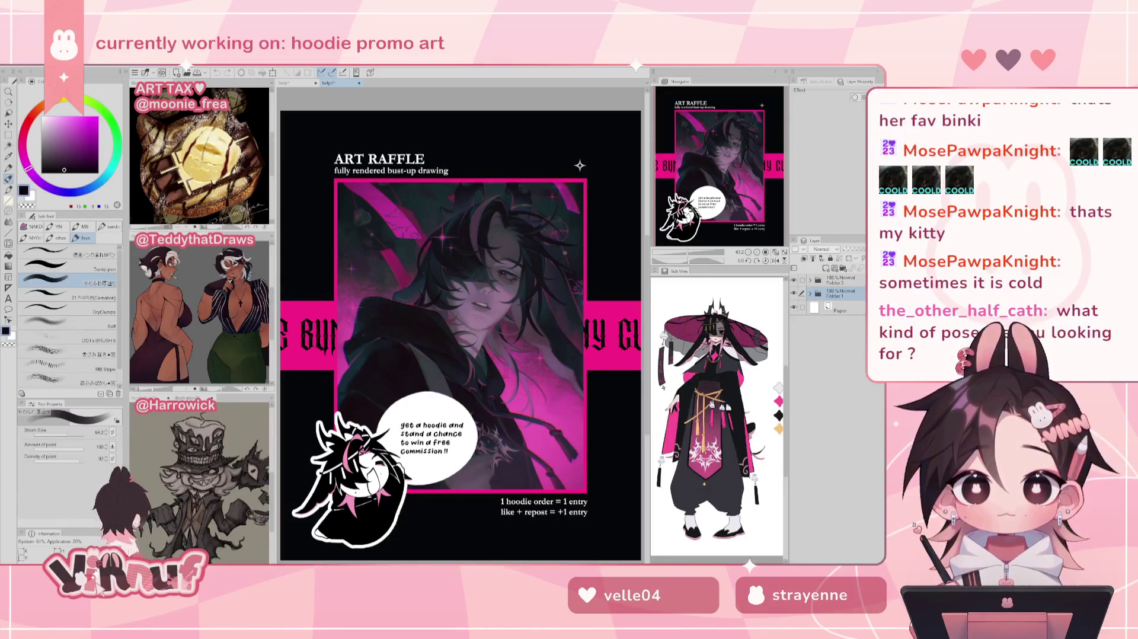
Switch to the 'help' hooded figure illustration and toggle the hands layer twice to compare
click(290, 83)
scroll(422, 273, down, 2)
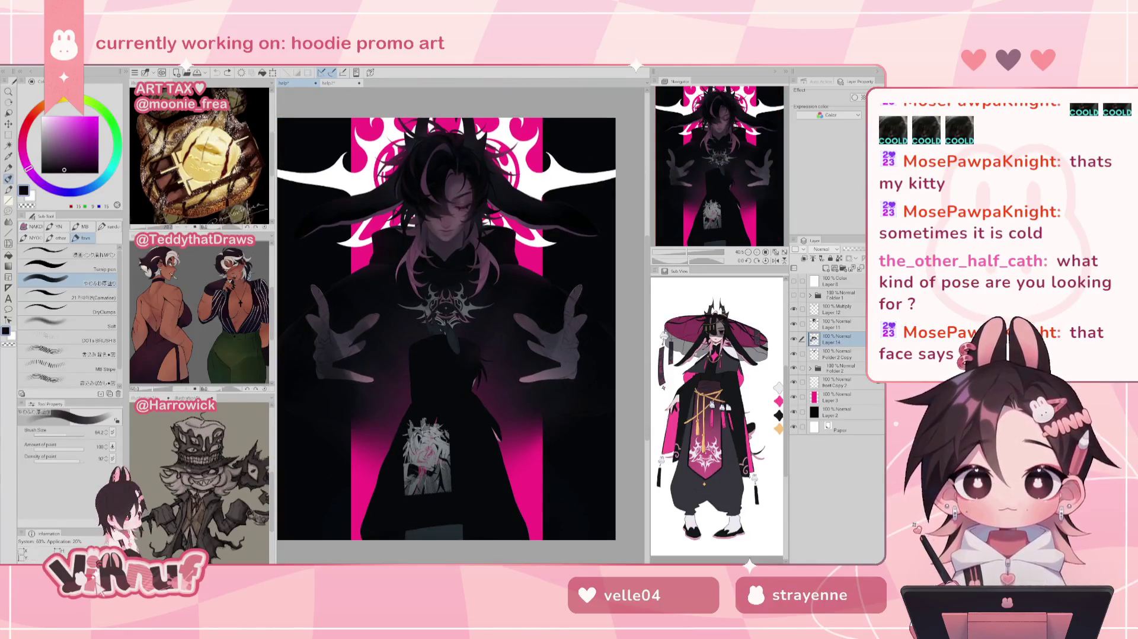
click(793, 339)
click(793, 340)
click(794, 339)
click(794, 340)
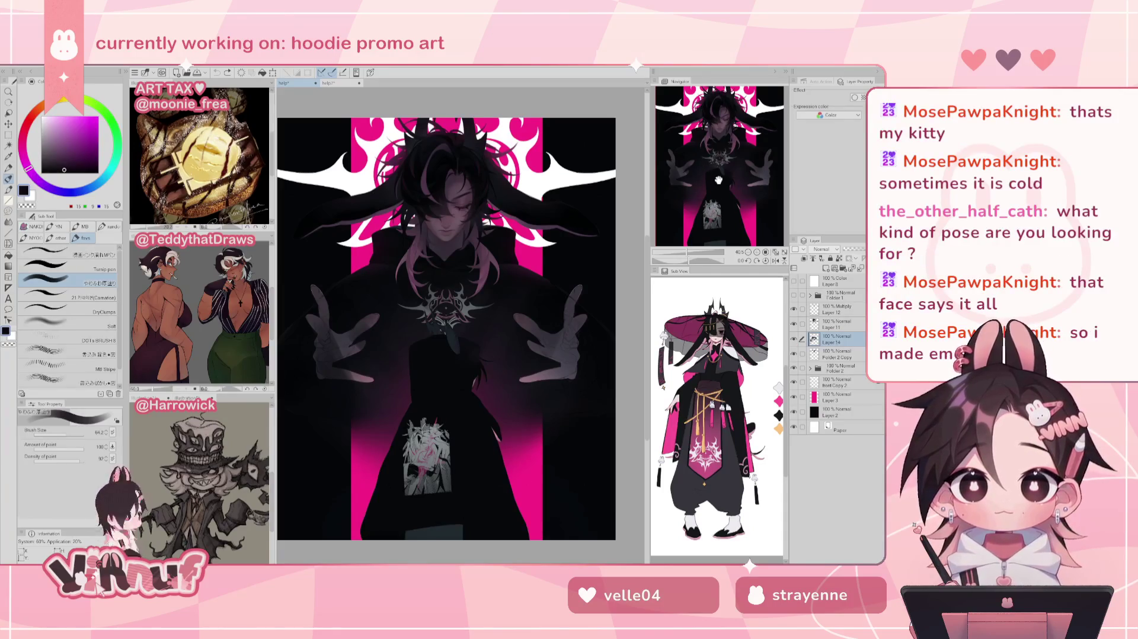
Erase the shadow over both reaching hands, compare via undo/redo, and revert to the darker shadow
drag(396, 267, 385, 271)
key(e)
drag(308, 300, 314, 427)
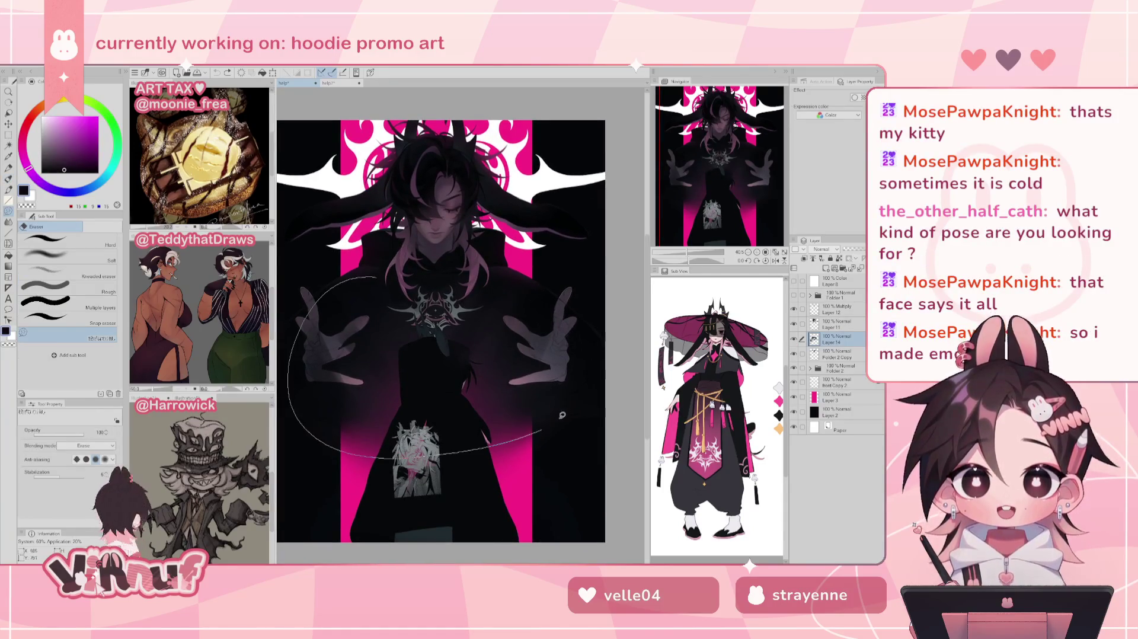
drag(550, 323, 543, 429)
key(ctrl+z)
key(ctrl+y)
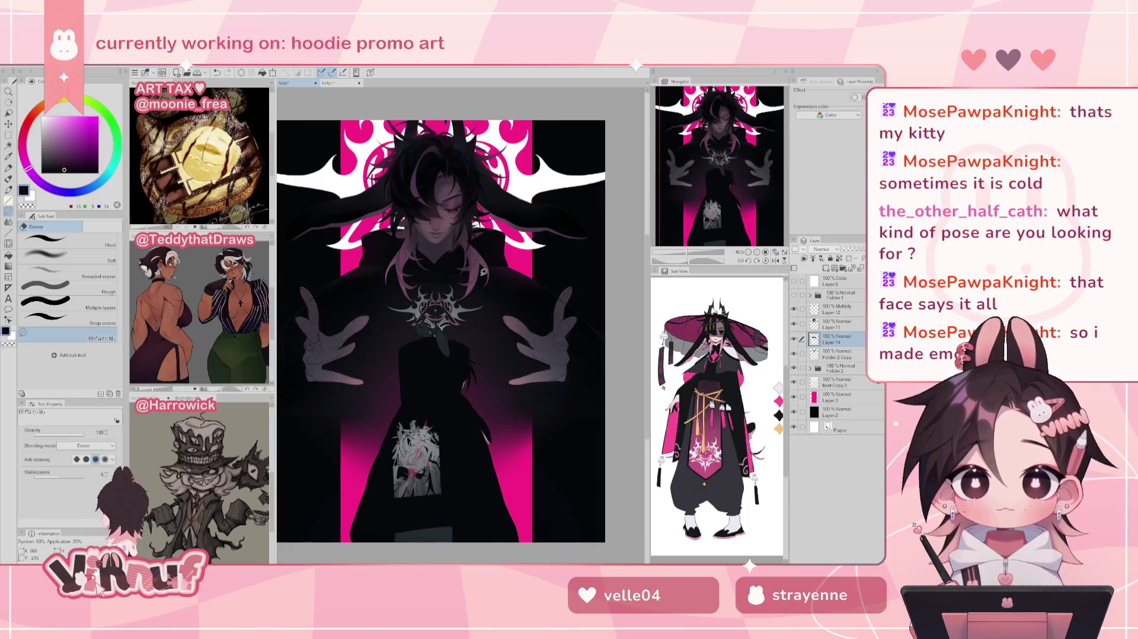
key(ctrl+z)
key(ctrl+y)
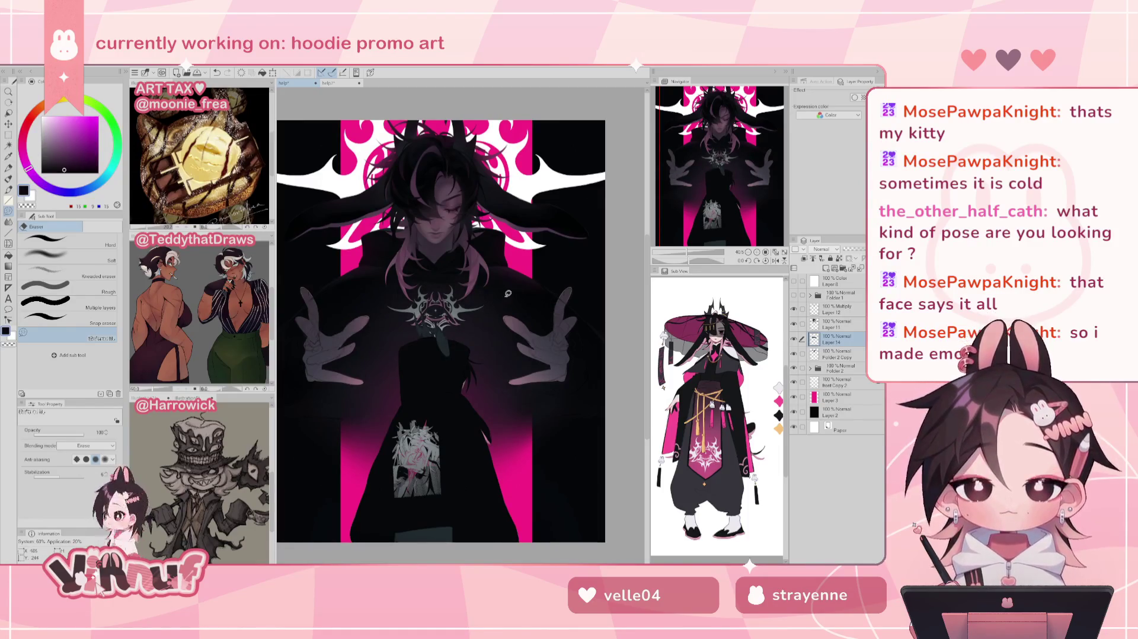
key(ctrl+z)
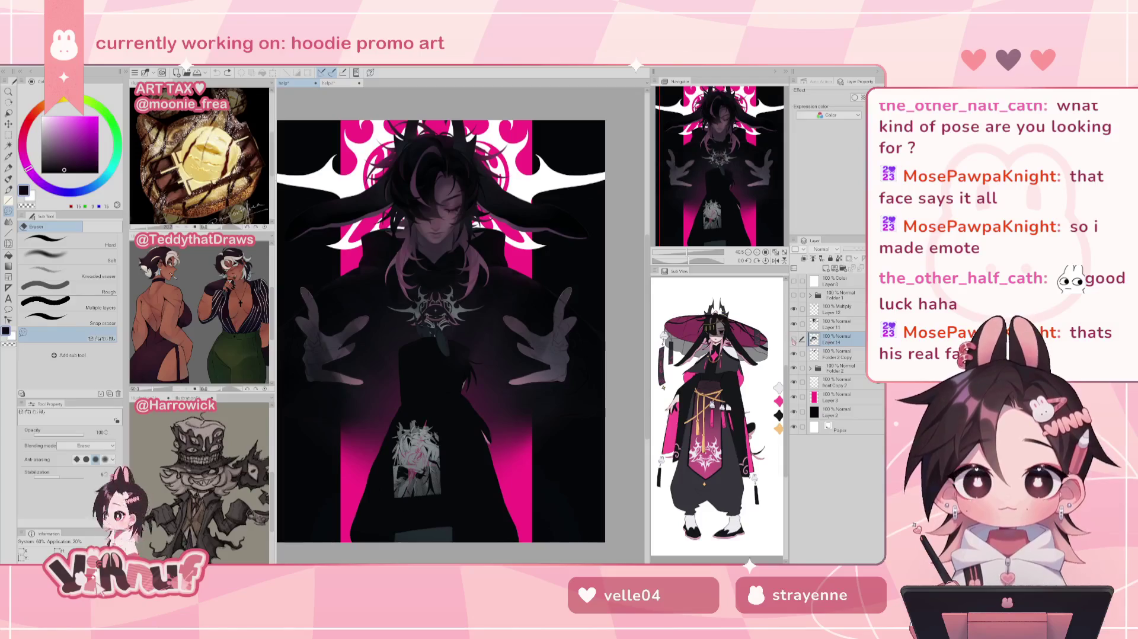
Pick a dark purple, set brush size to about 103, and erase lightly over the left hand and arm
click(689, 252)
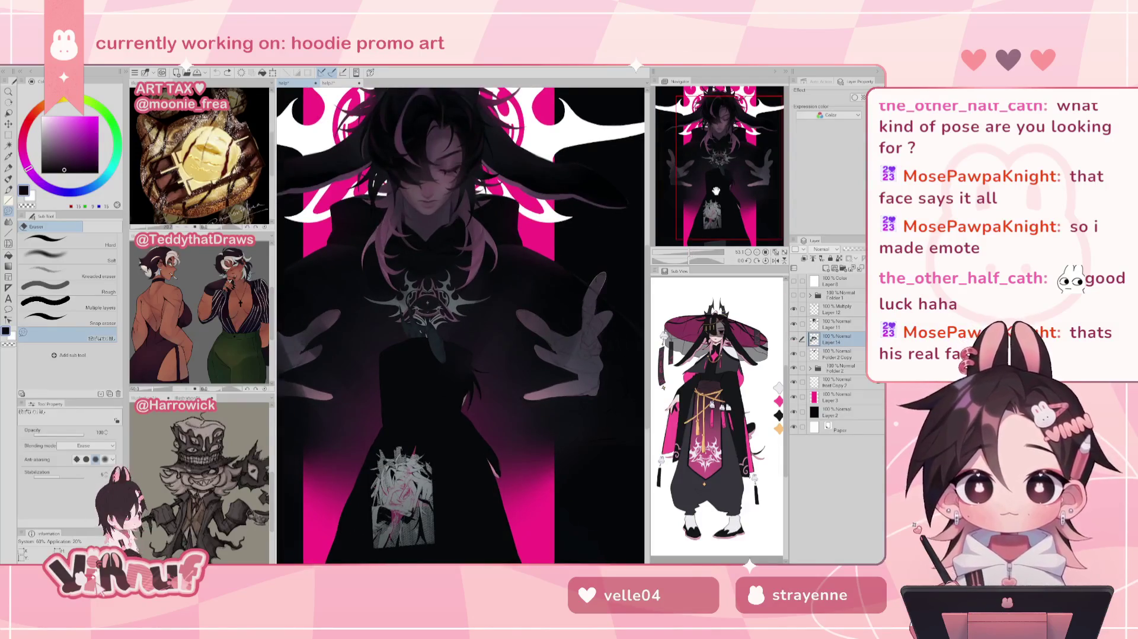
drag(716, 192, 715, 175)
key(b)
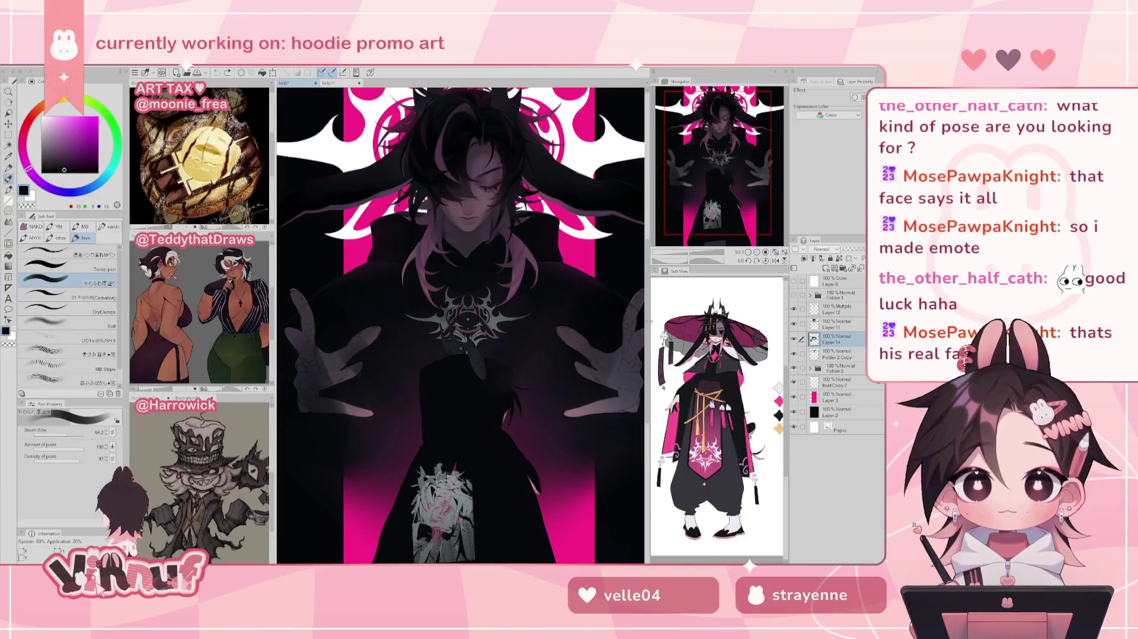
alt+click(366, 263)
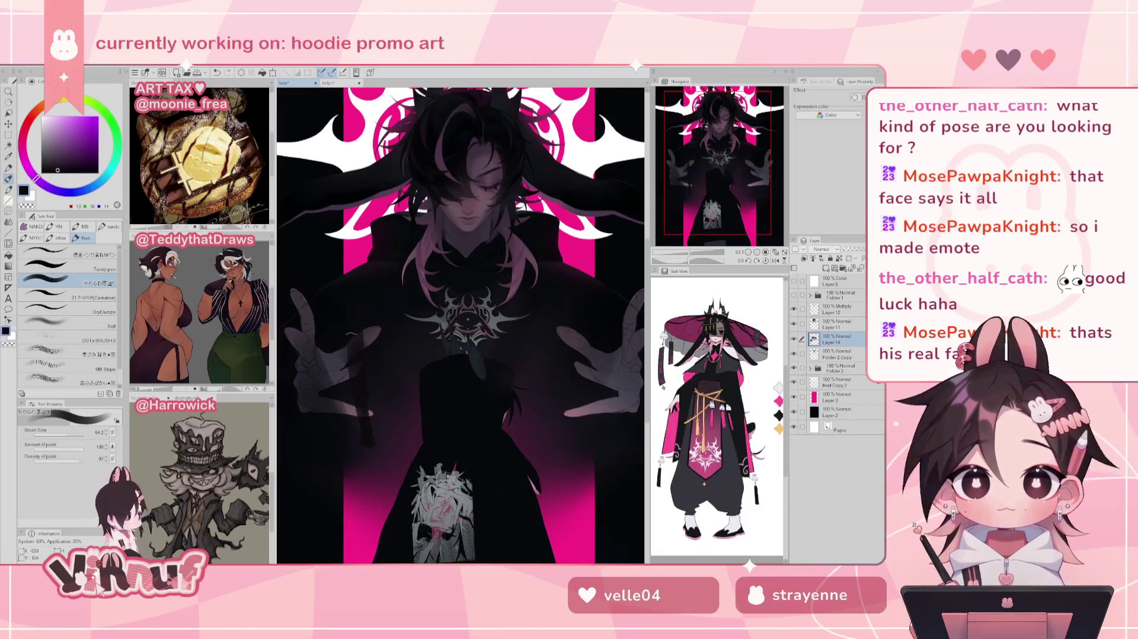
drag(71, 431, 70, 436)
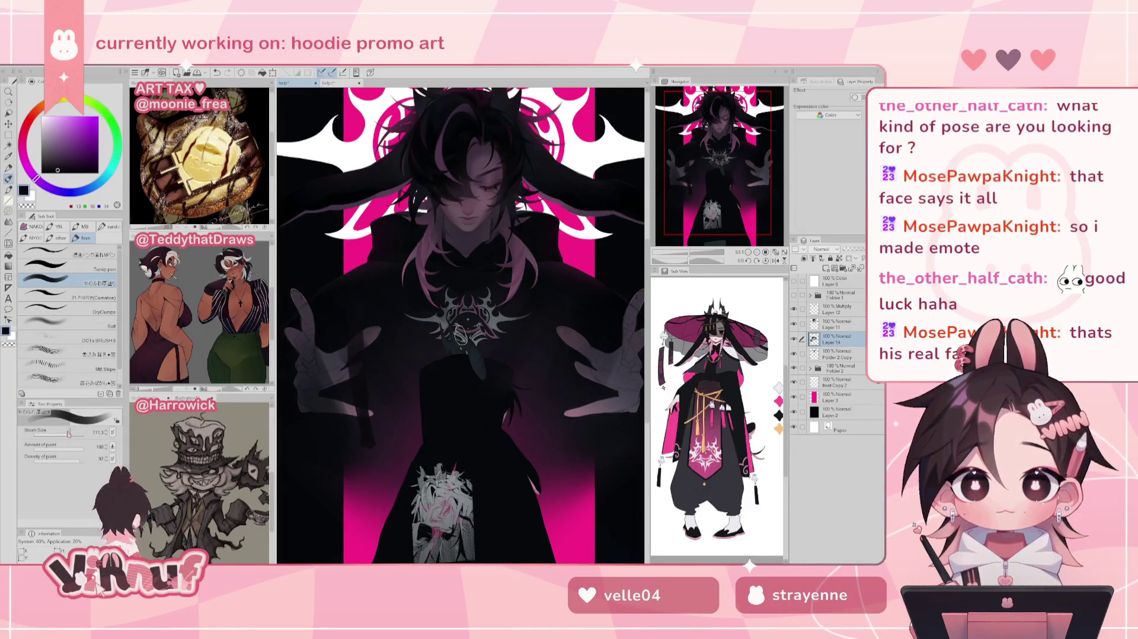
scroll(692, 253, down, 1)
scroll(696, 225, down, 1)
scroll(702, 202, down, 2)
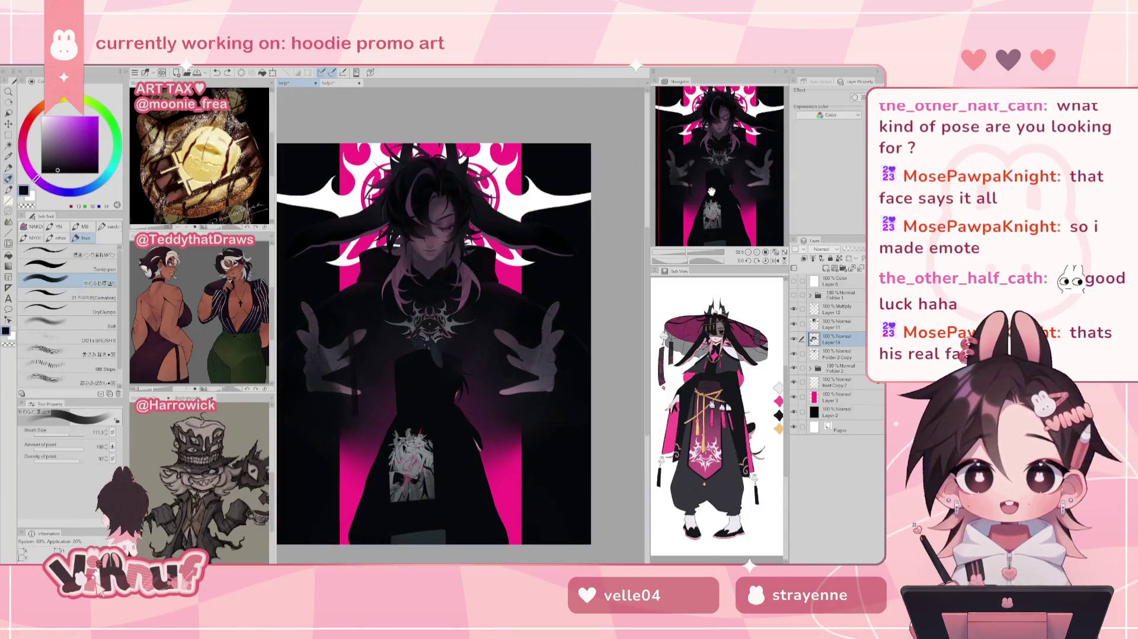
key(e)
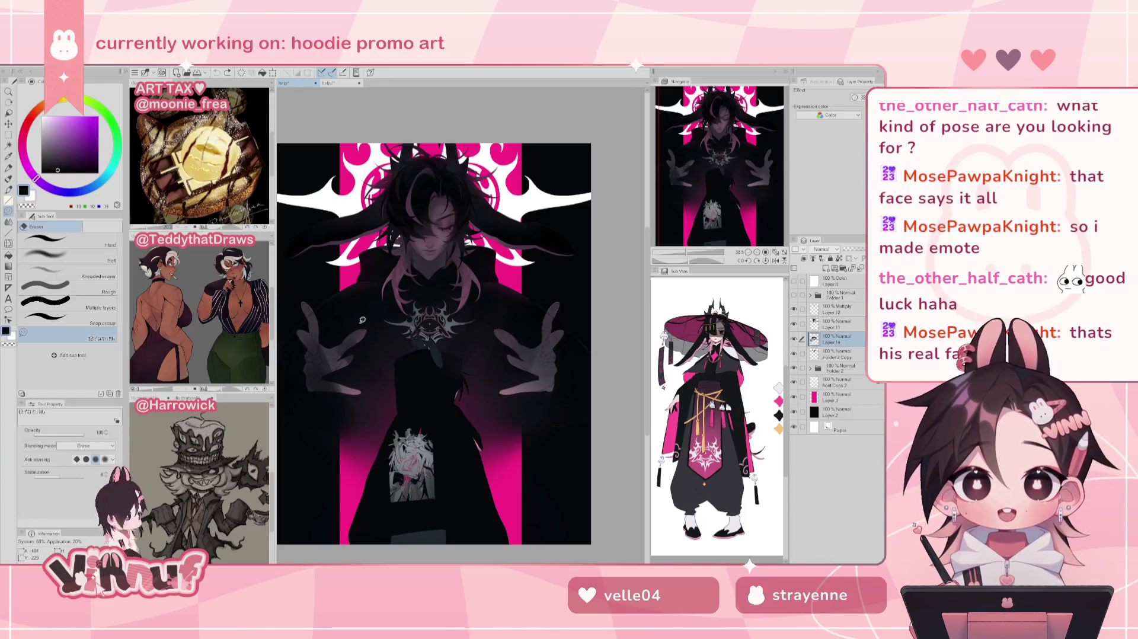
drag(364, 313, 349, 415)
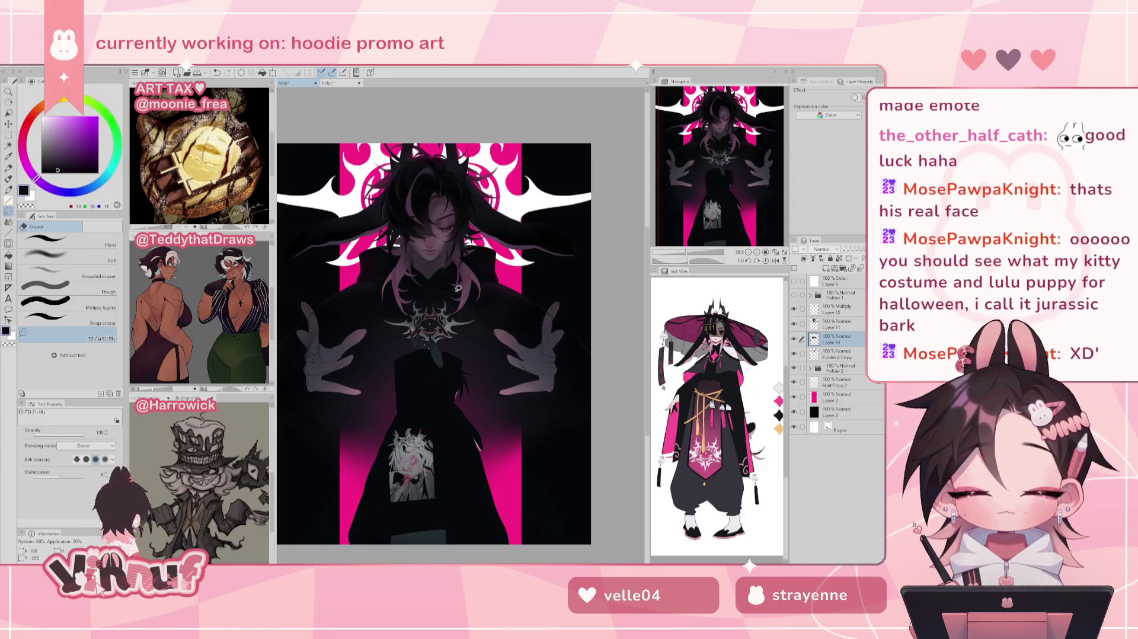
key(b)
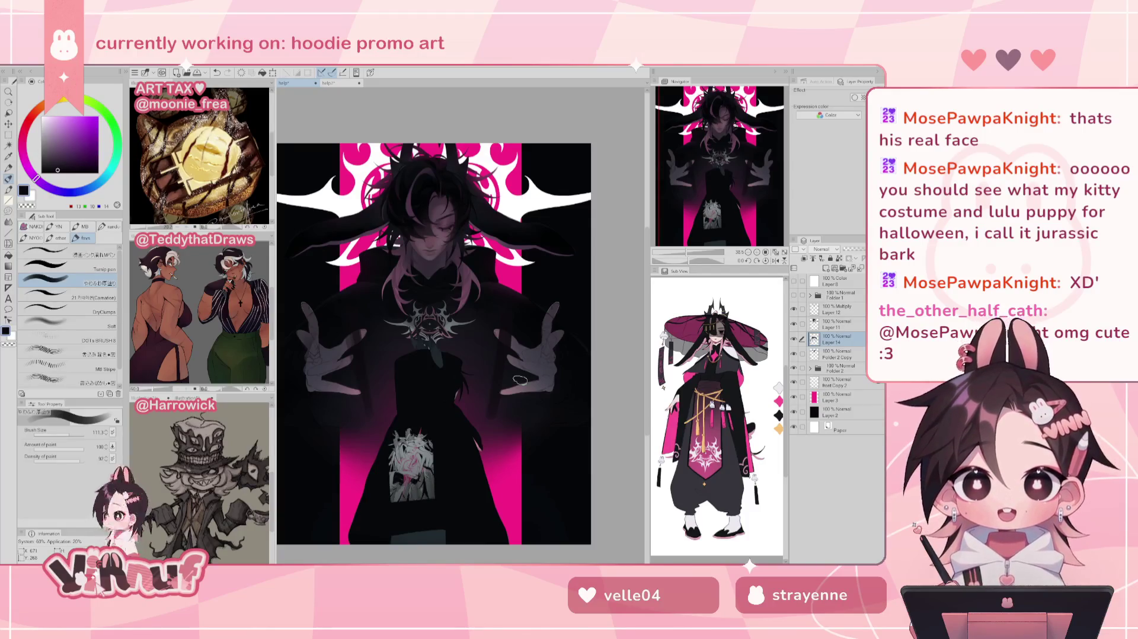
Sample a dark blue, set brush size to 136, zoom in on the face, and open the Help menu
scroll(689, 253, up, 1)
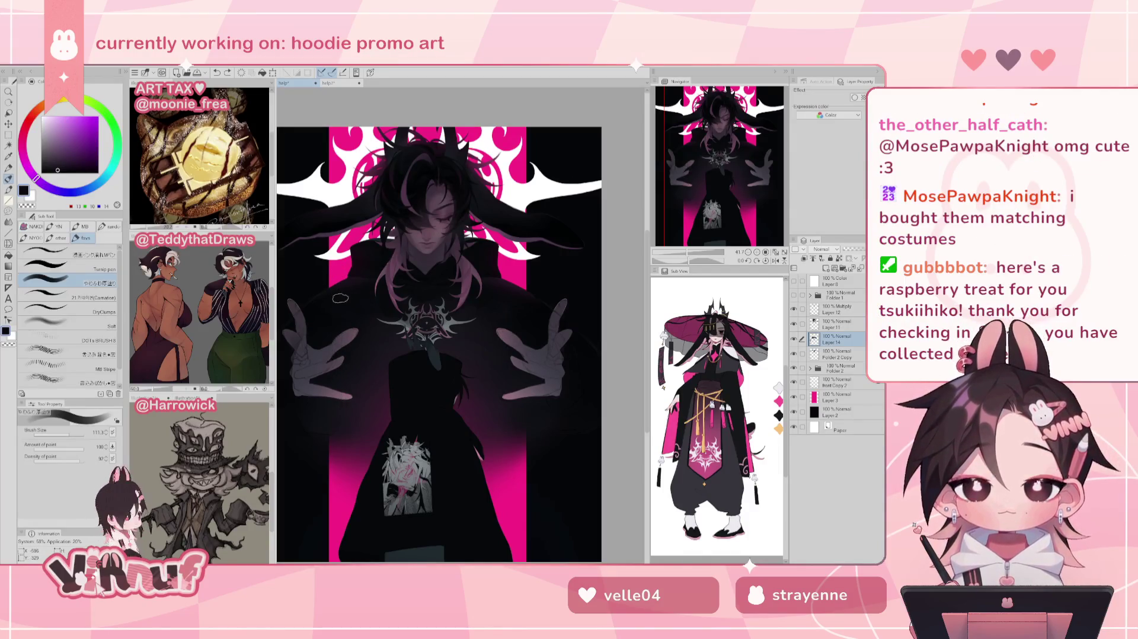
alt+click(362, 250)
key(bracketright)
key(bracketright)
key(bracketright)
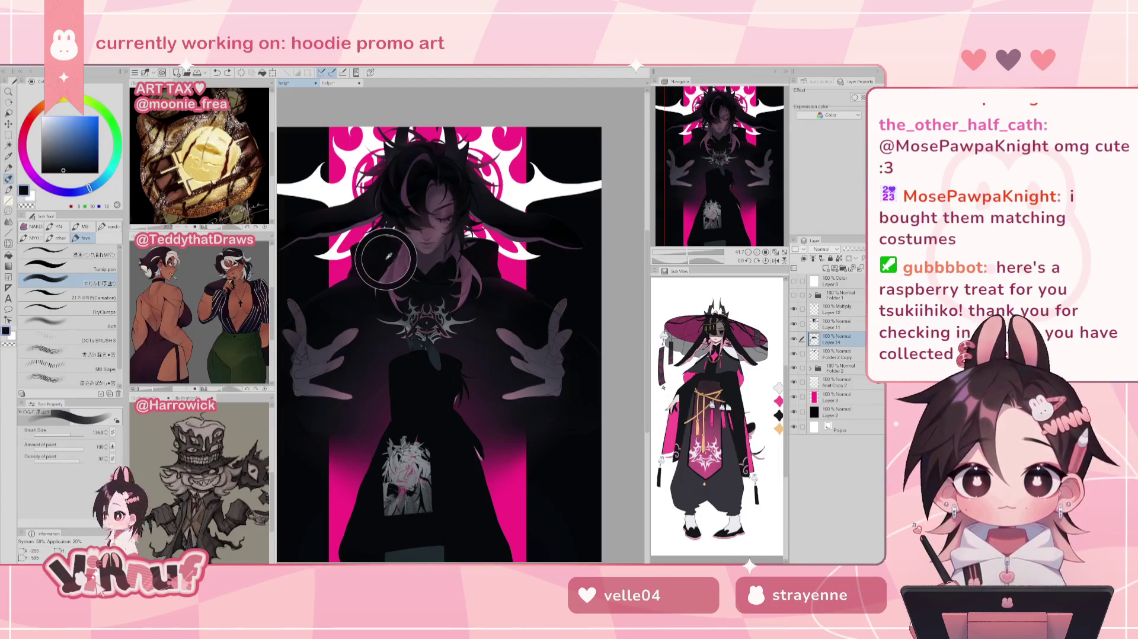
alt+click(380, 263)
alt+click(380, 263)
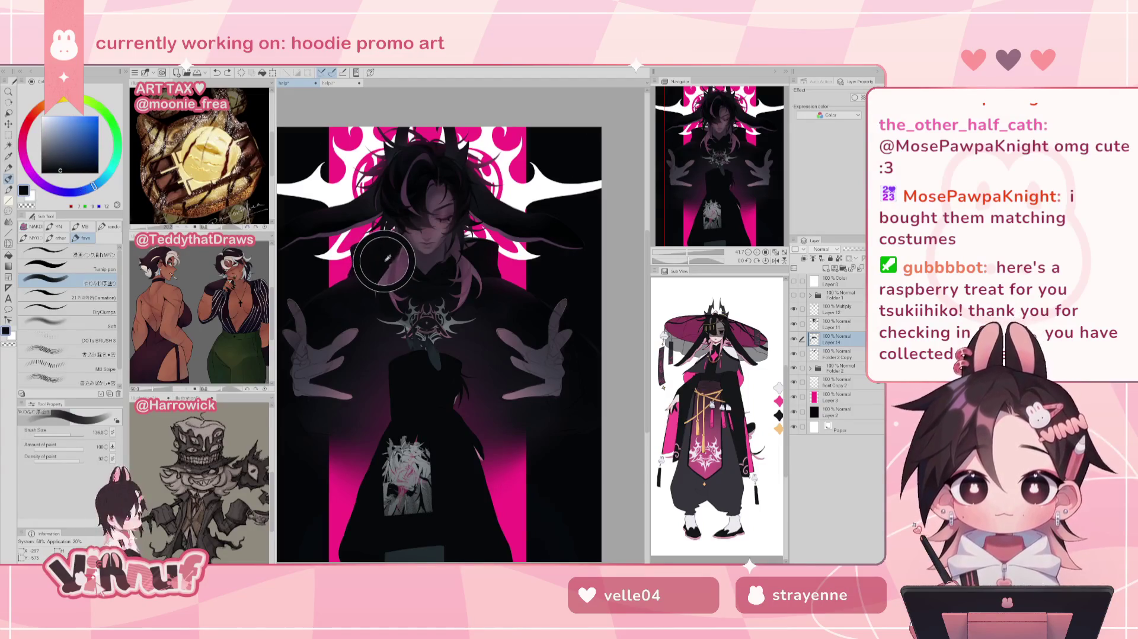
scroll(438, 237, up, 5)
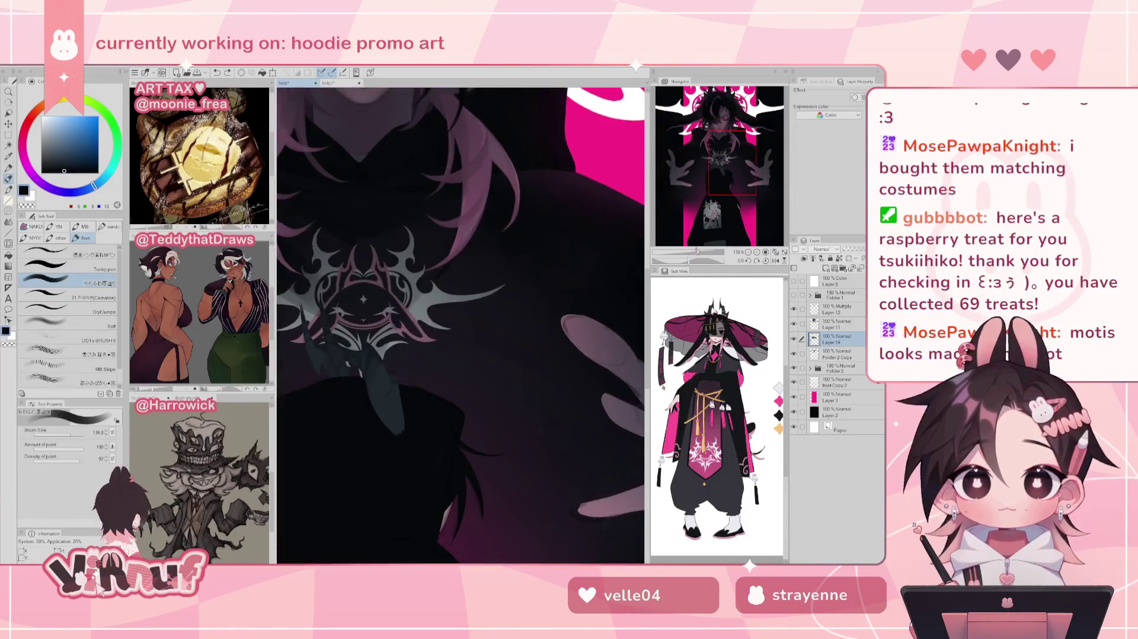
scroll(439, 237, up, 3)
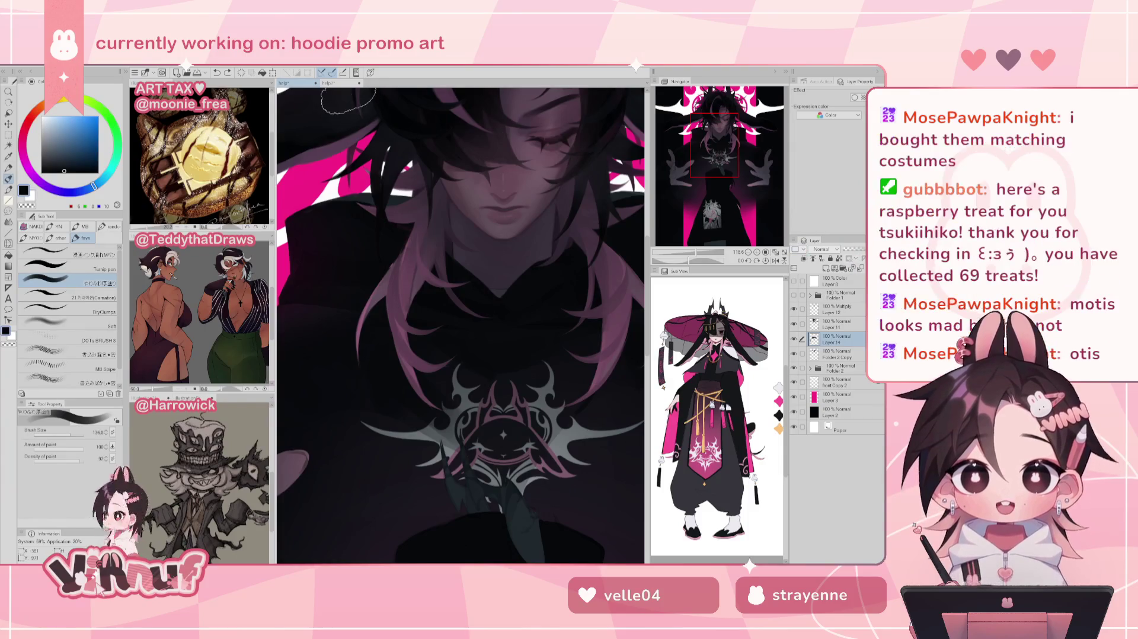
key(alt+f)
key(Left)
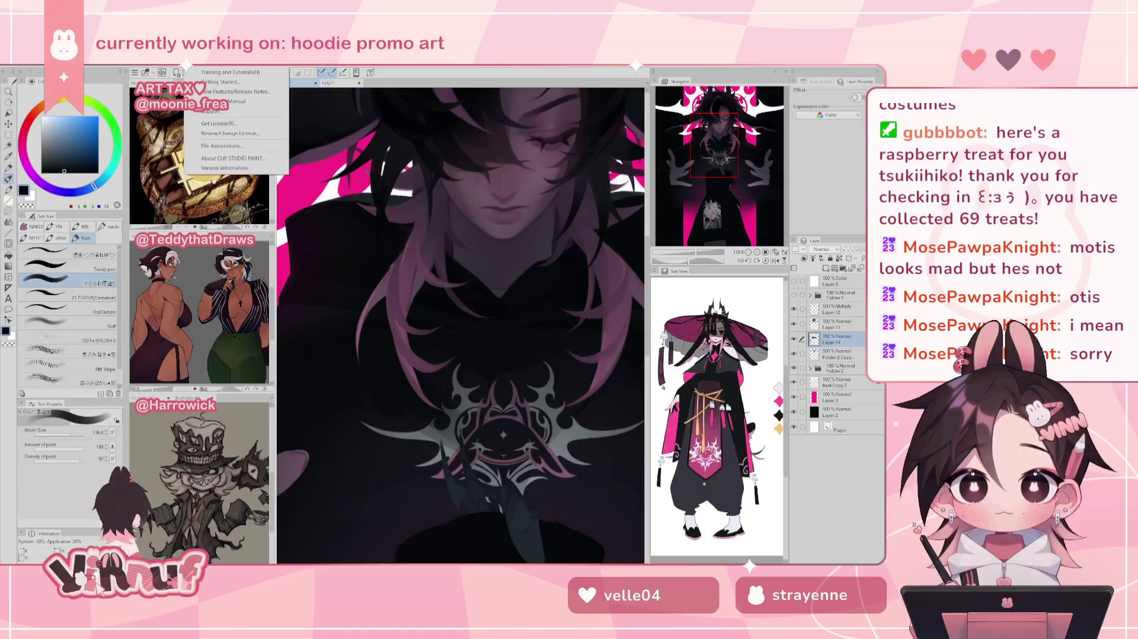
Dismiss the Help menu with Esc
key(Escape)
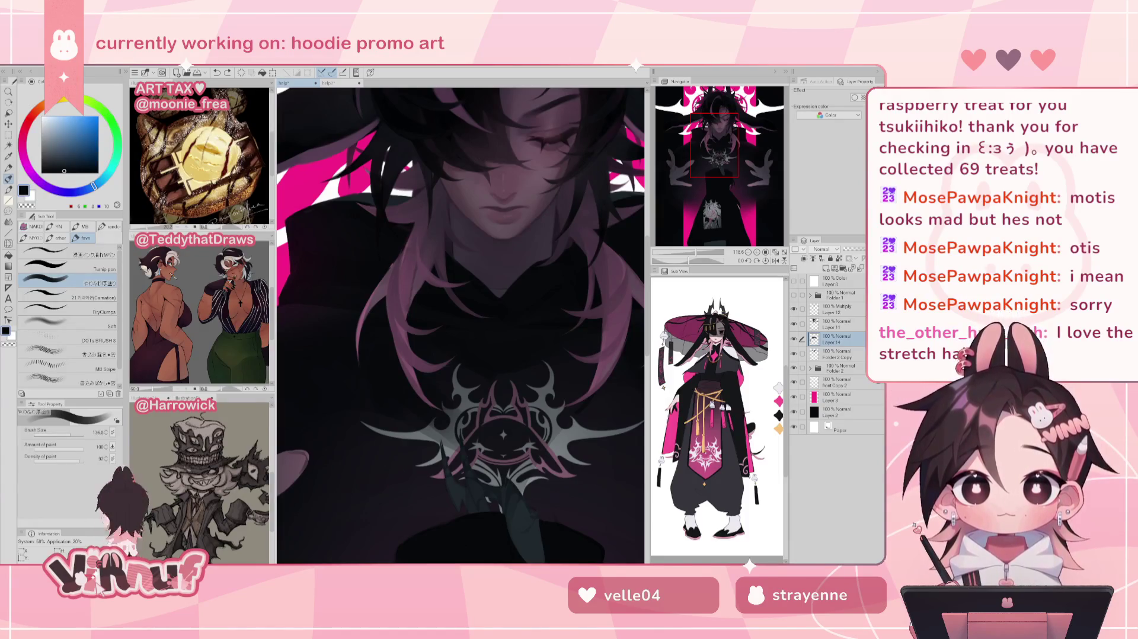
Zoom out to the whole figure, shrink the brush to about 90, and darken the hoodie's lower front
drag(700, 253, 686, 253)
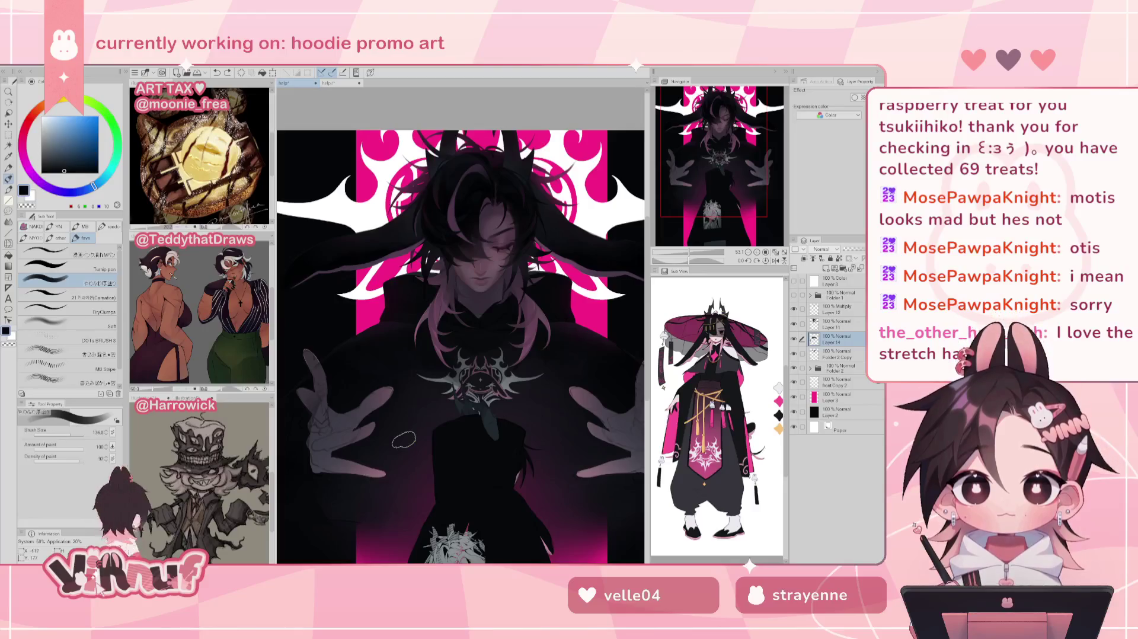
drag(71, 434, 68, 432)
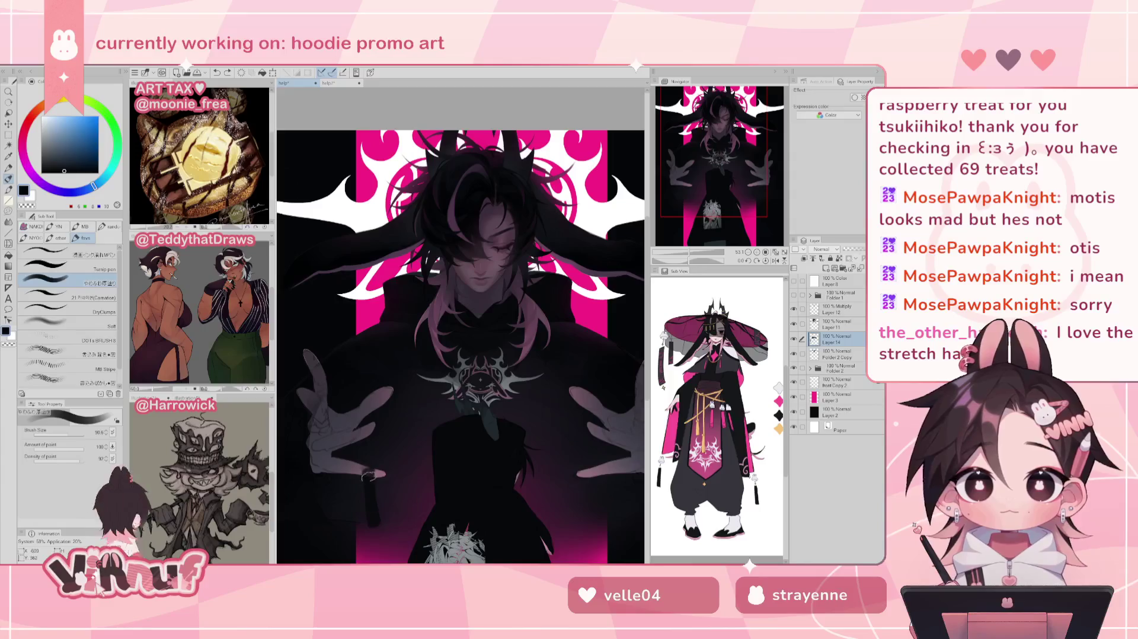
drag(370, 451, 370, 503)
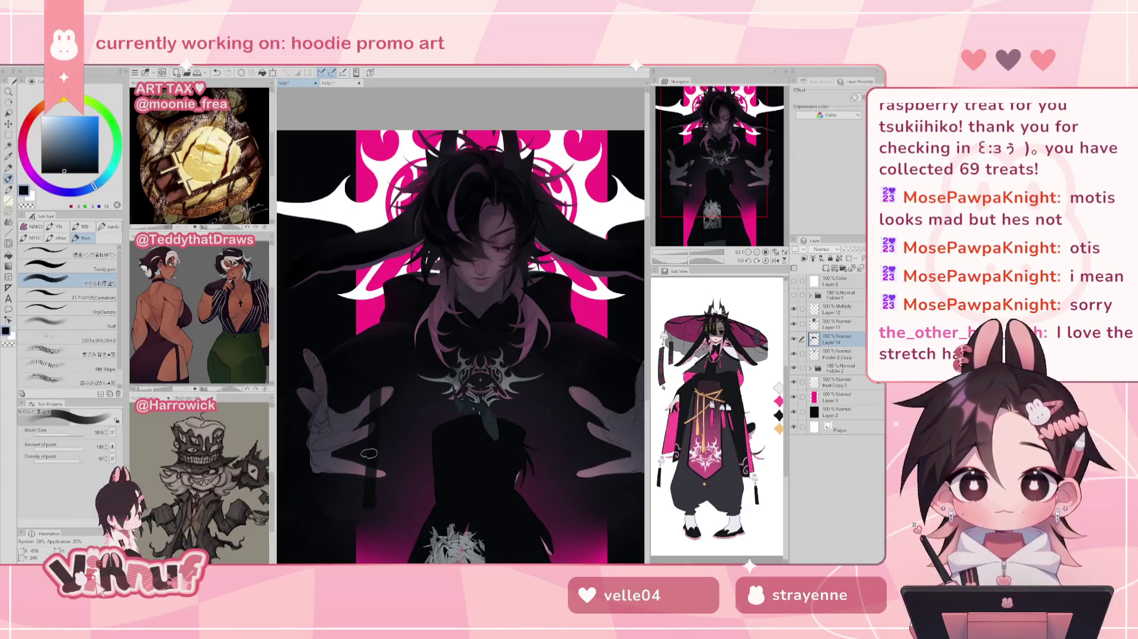
scroll(454, 365, down, 3)
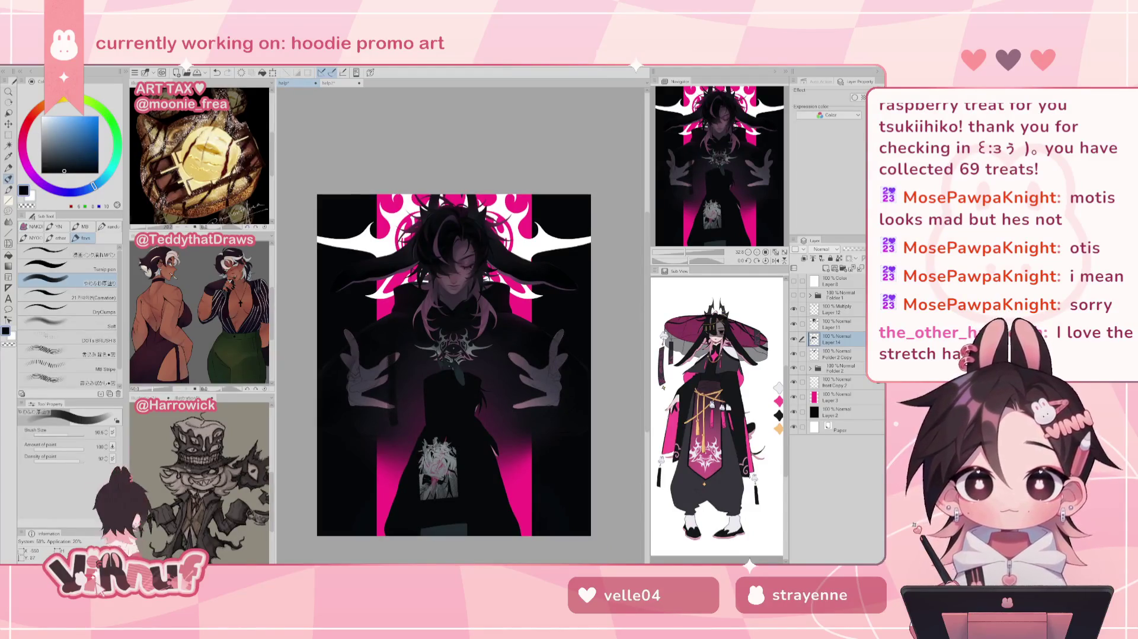
Eyedrop various purples and blues across the hoodie, settling on its dark blue-black
alt+click(402, 388)
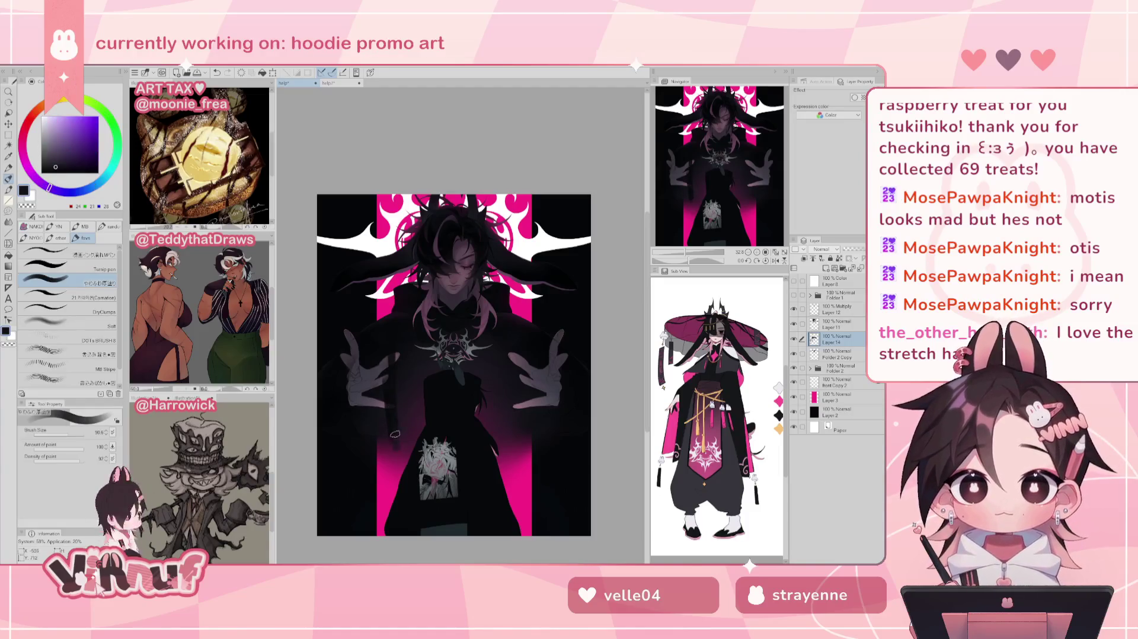
alt+click(397, 332)
alt+click(401, 396)
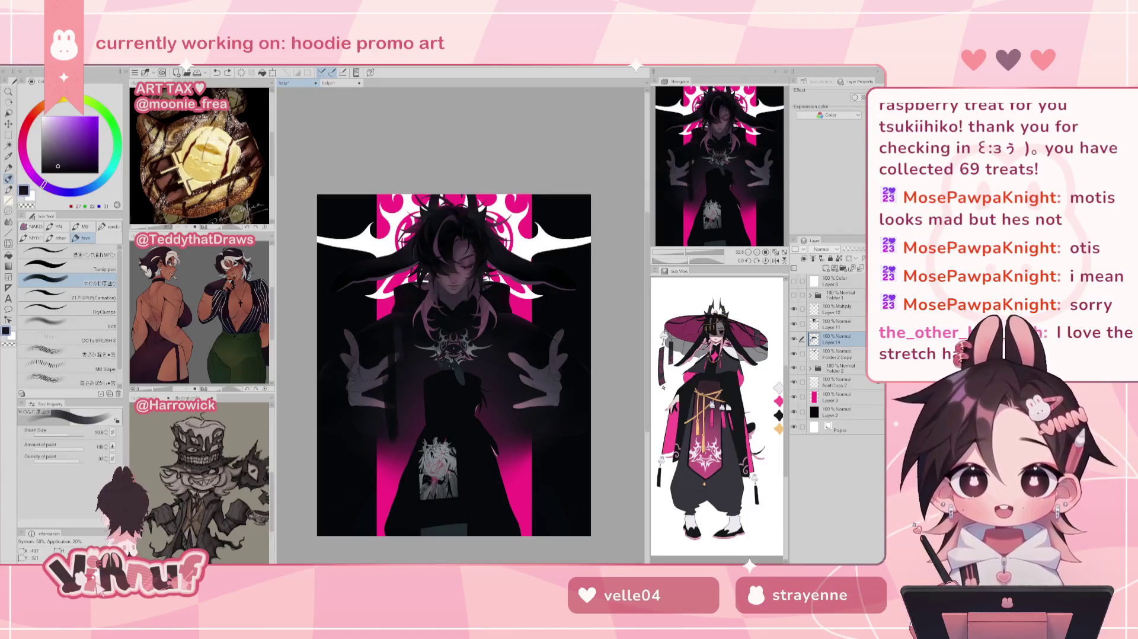
alt+click(400, 375)
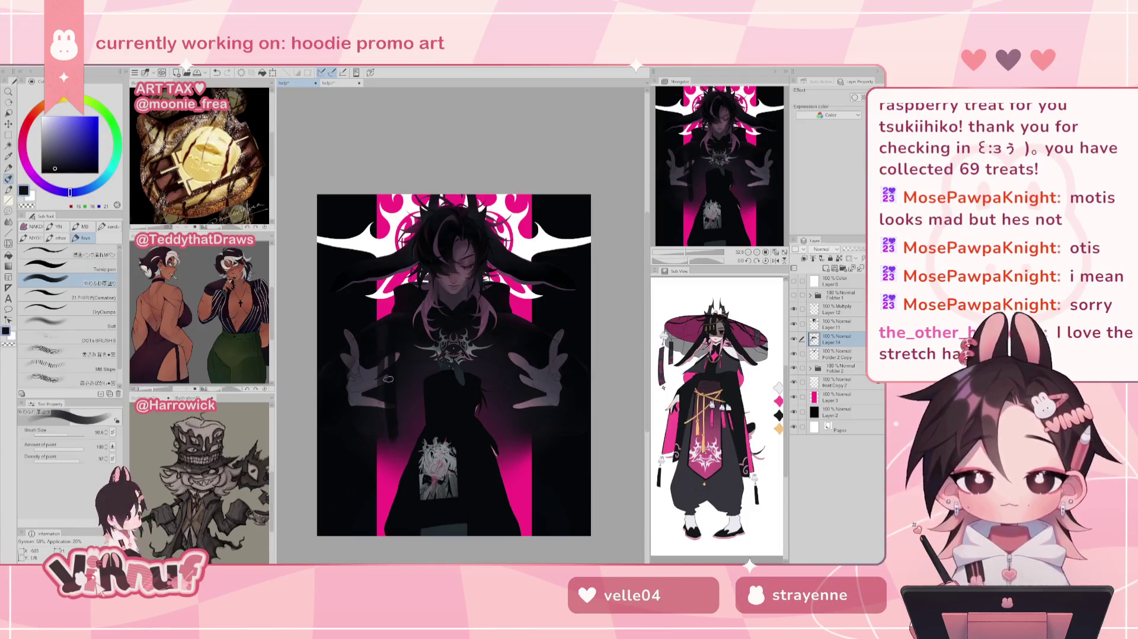
alt+click(394, 323)
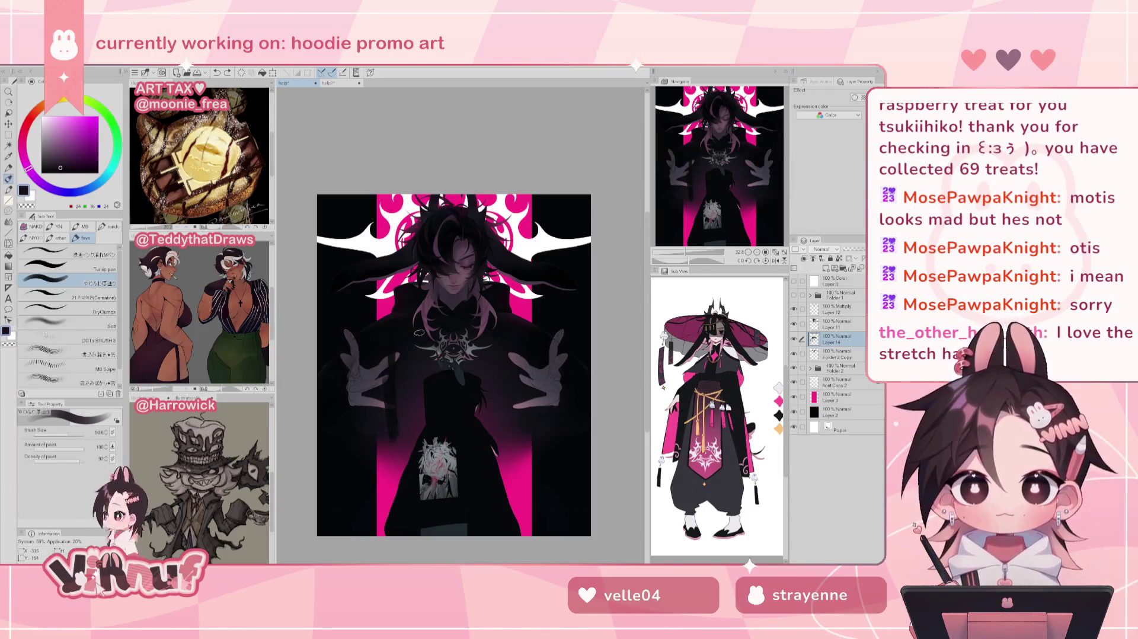
alt+click(396, 359)
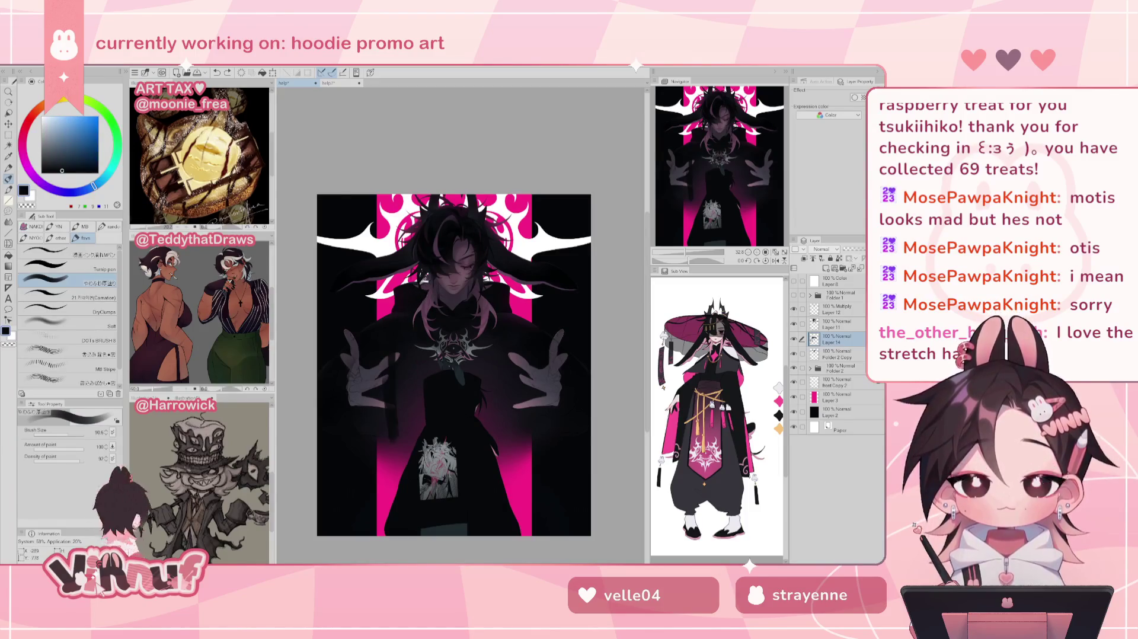
alt+click(418, 288)
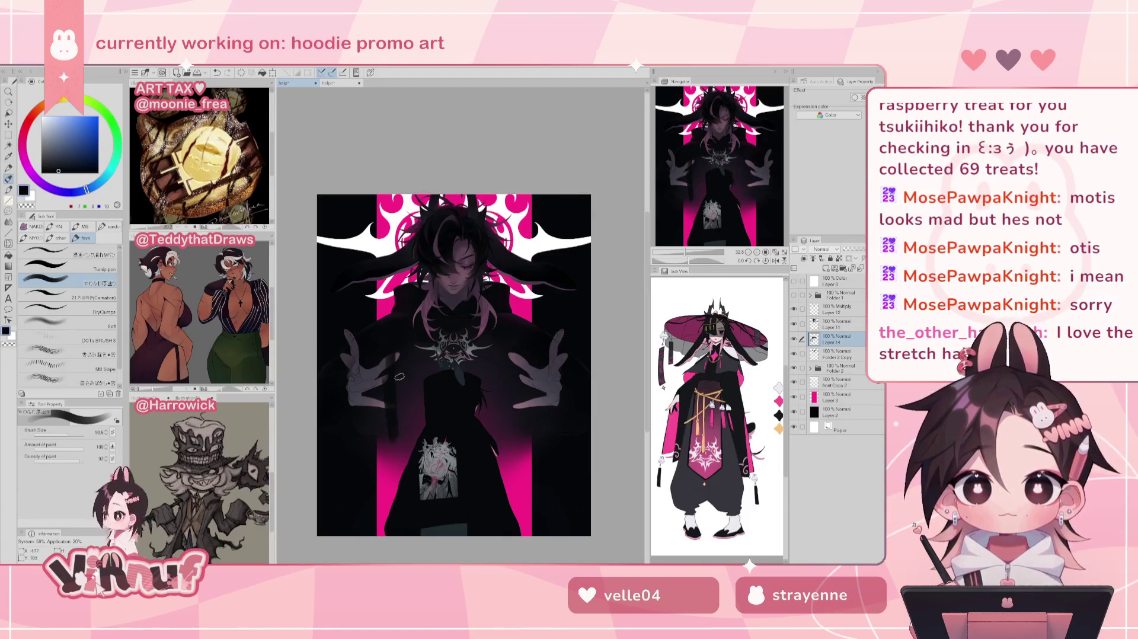
alt+click(399, 376)
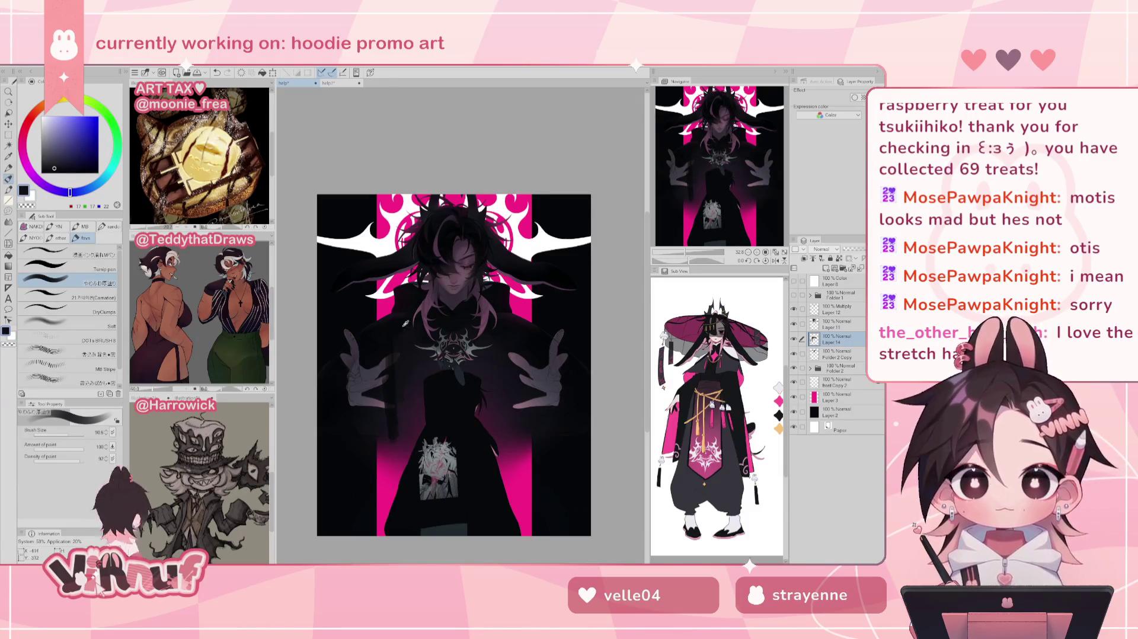
alt+click(406, 324)
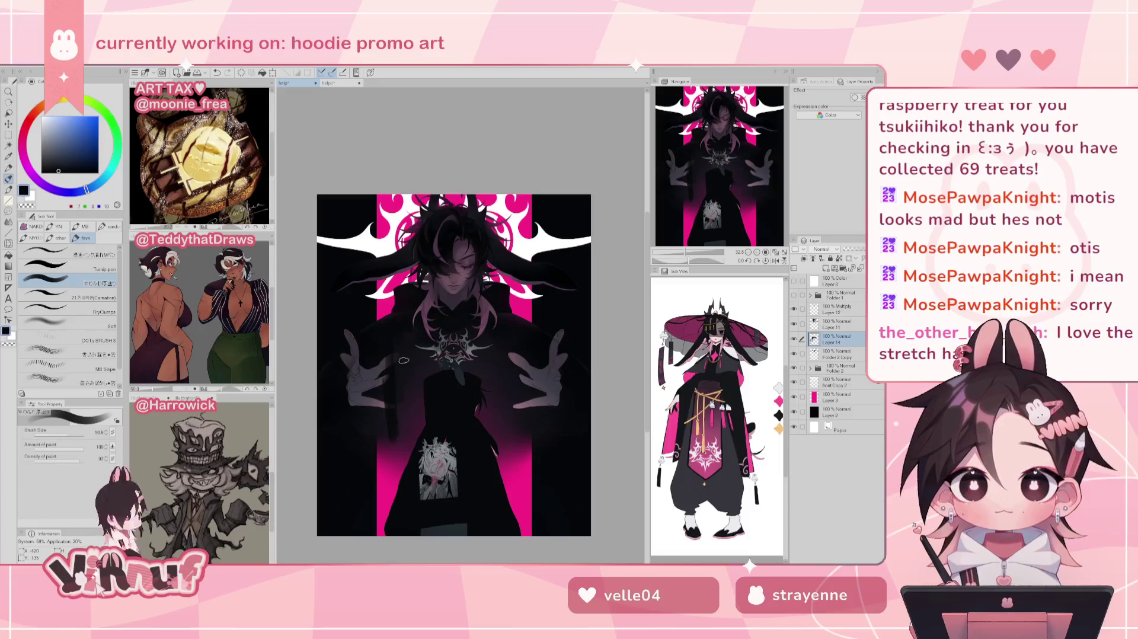
alt+click(404, 443)
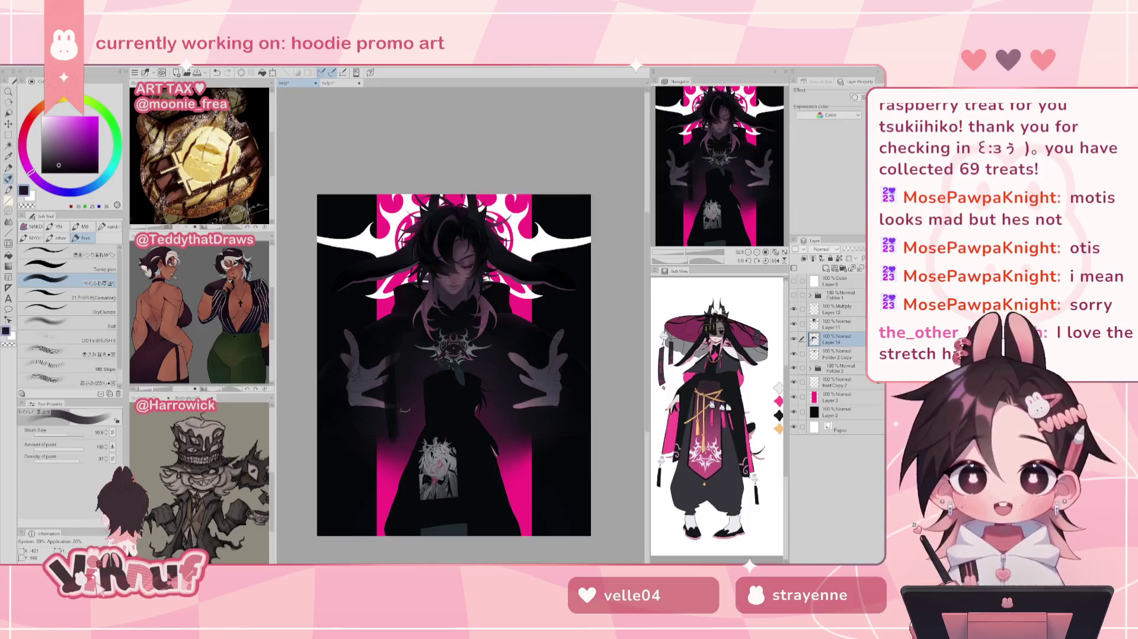
alt+click(395, 325)
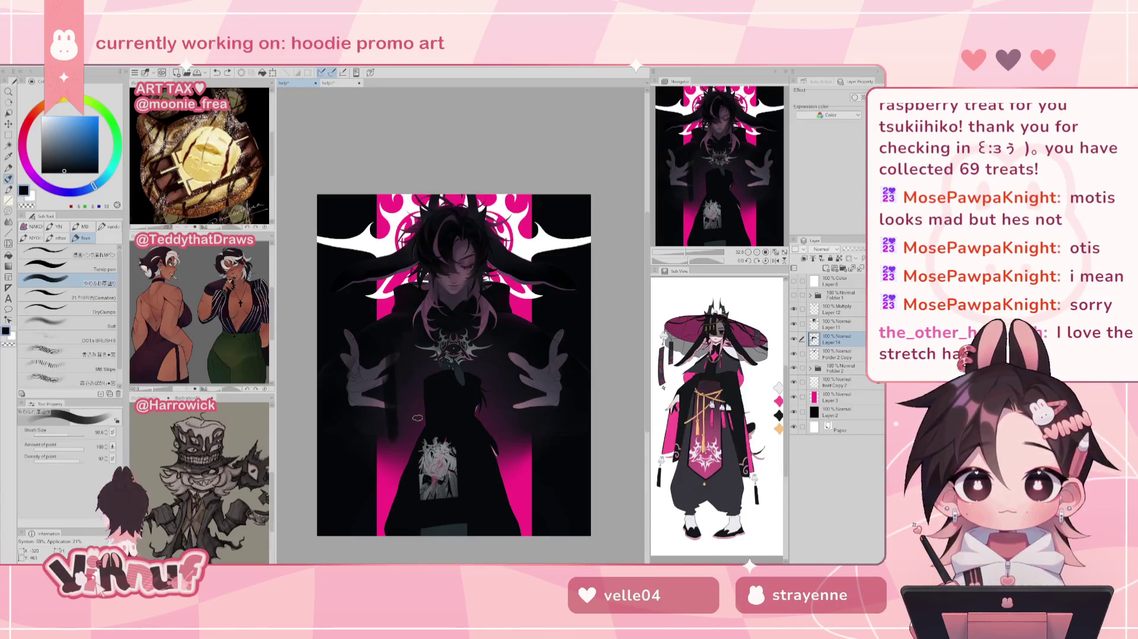
Paint a faint dark stroke over the hair, resample dark purples, and reduce brush size to 180.2
drag(398, 334, 402, 324)
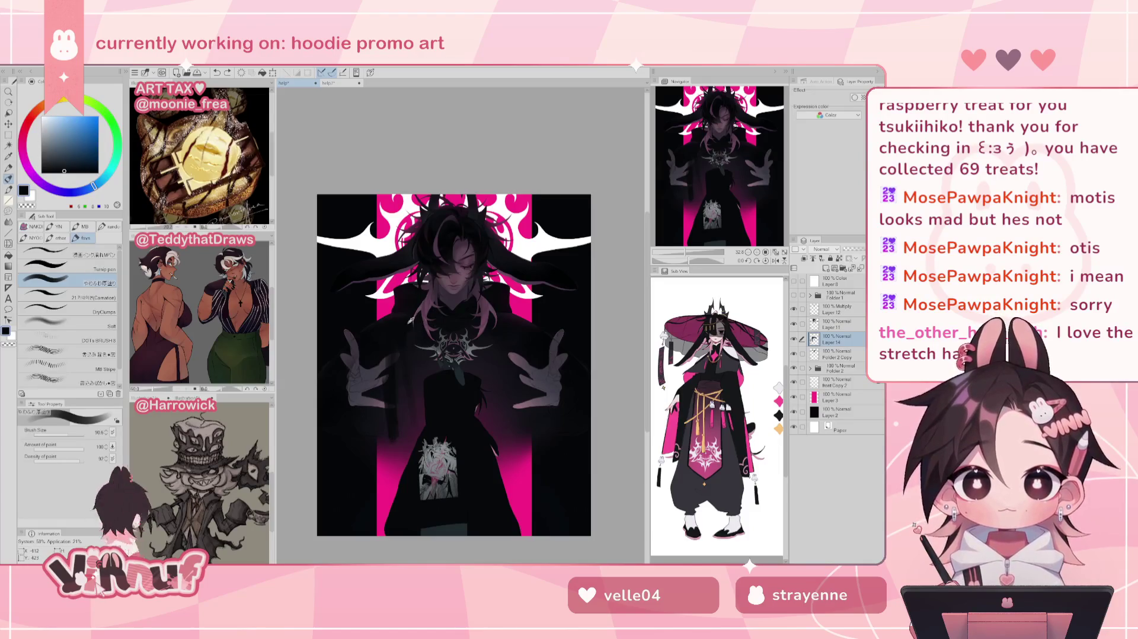
alt+click(395, 312)
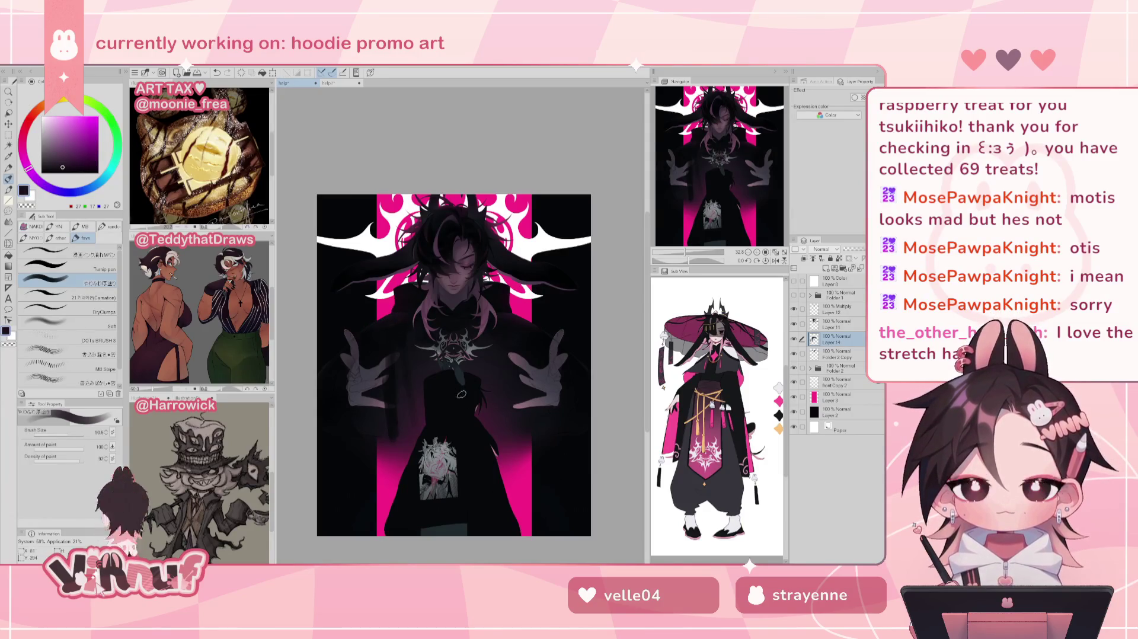
alt+click(451, 325)
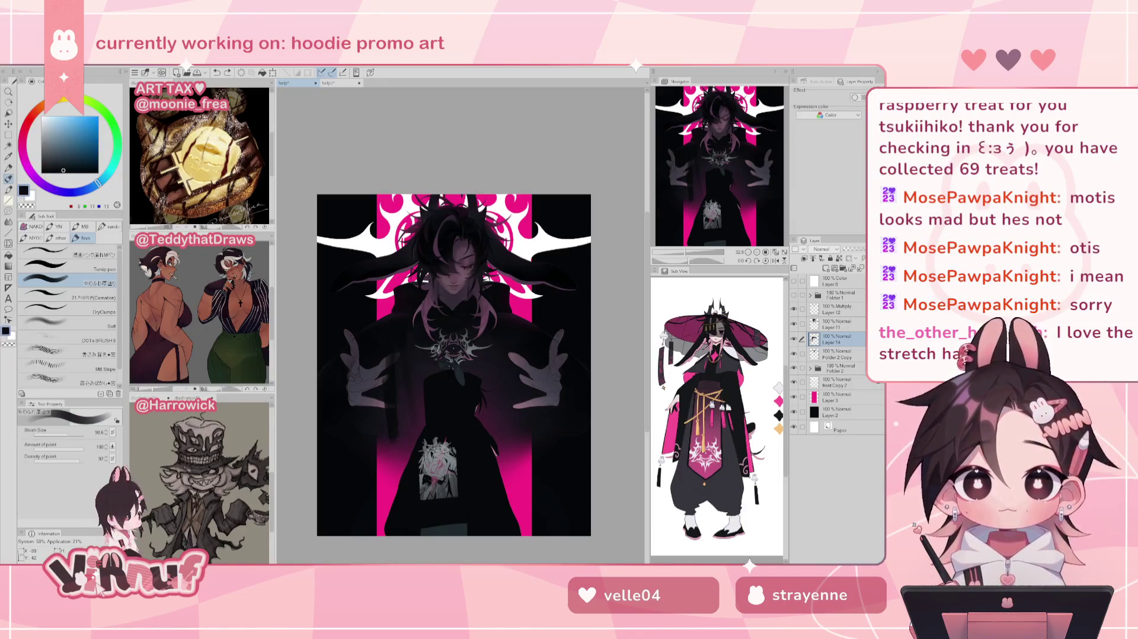
click(69, 437)
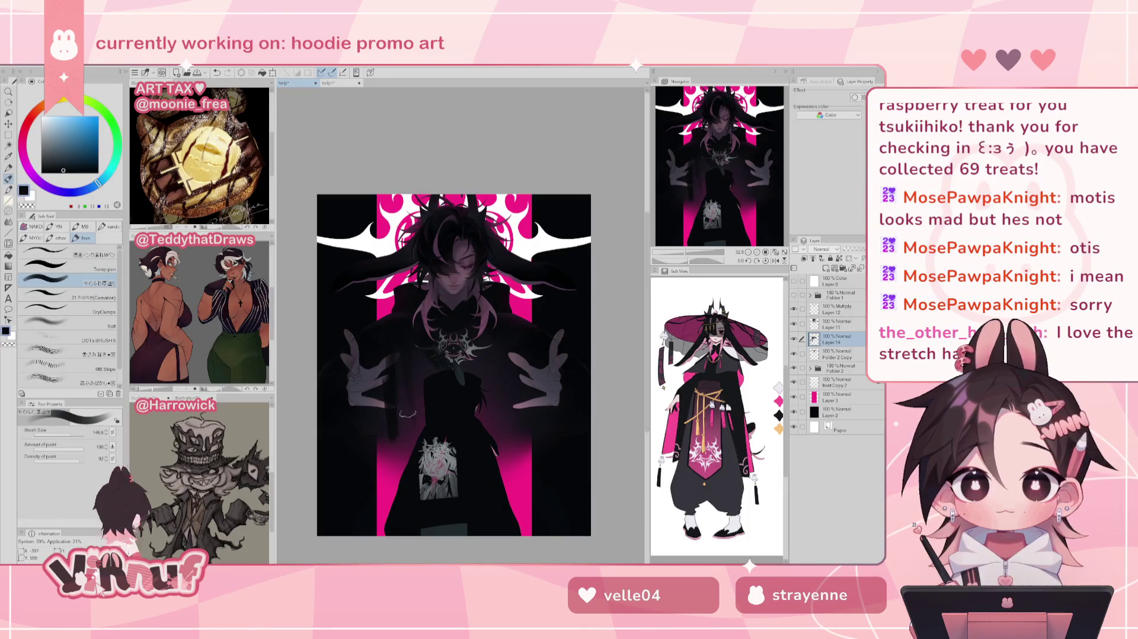
alt+click(404, 392)
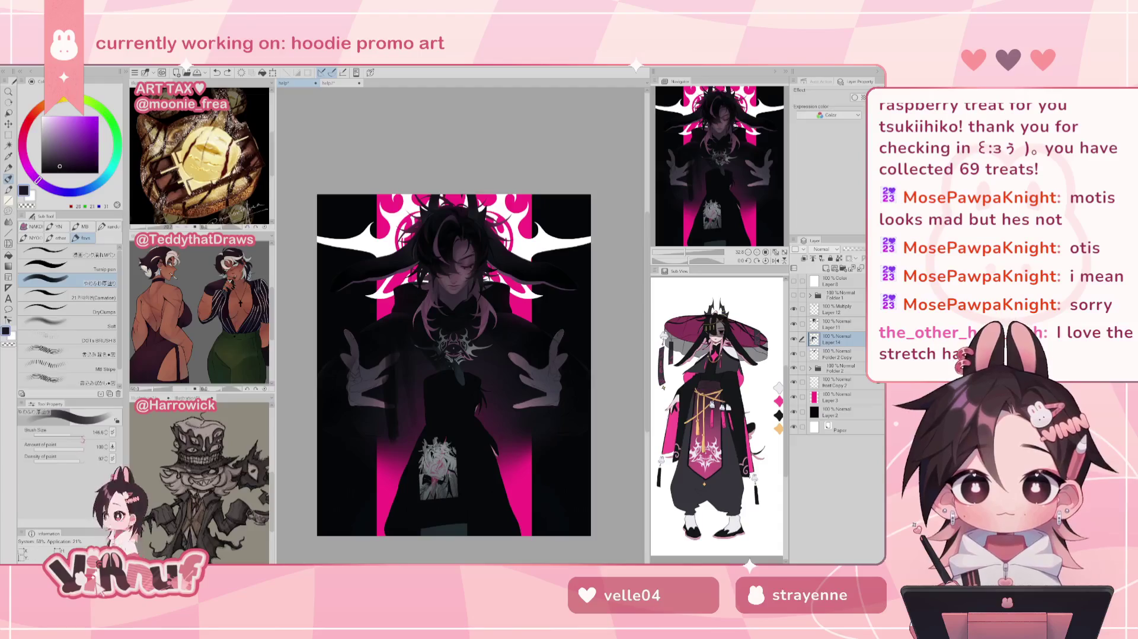
alt+click(398, 372)
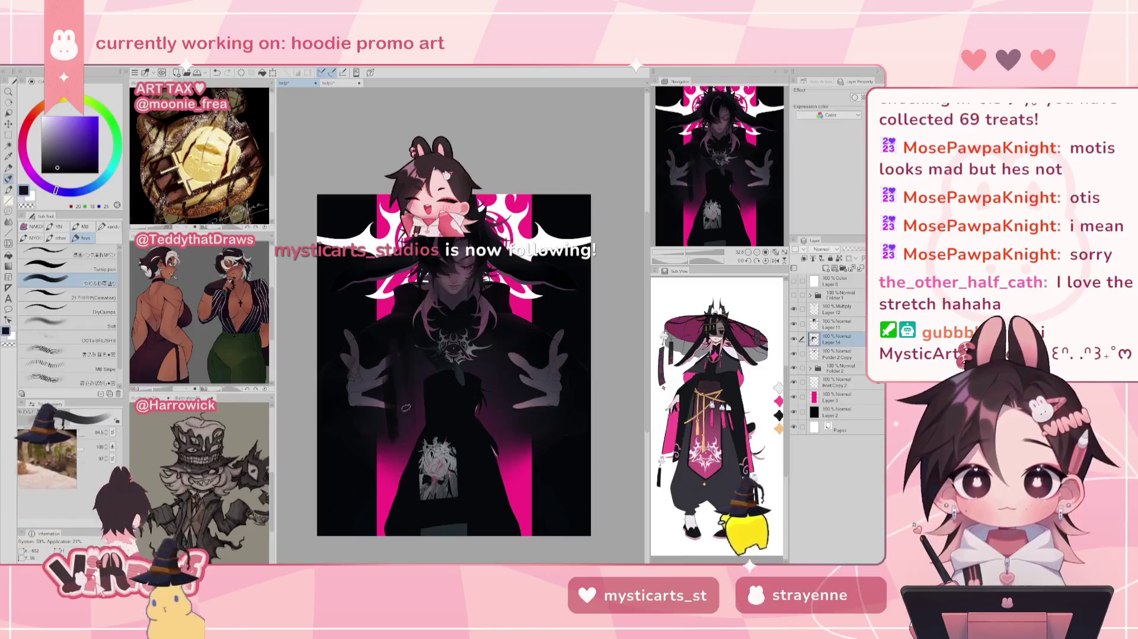
alt+click(401, 375)
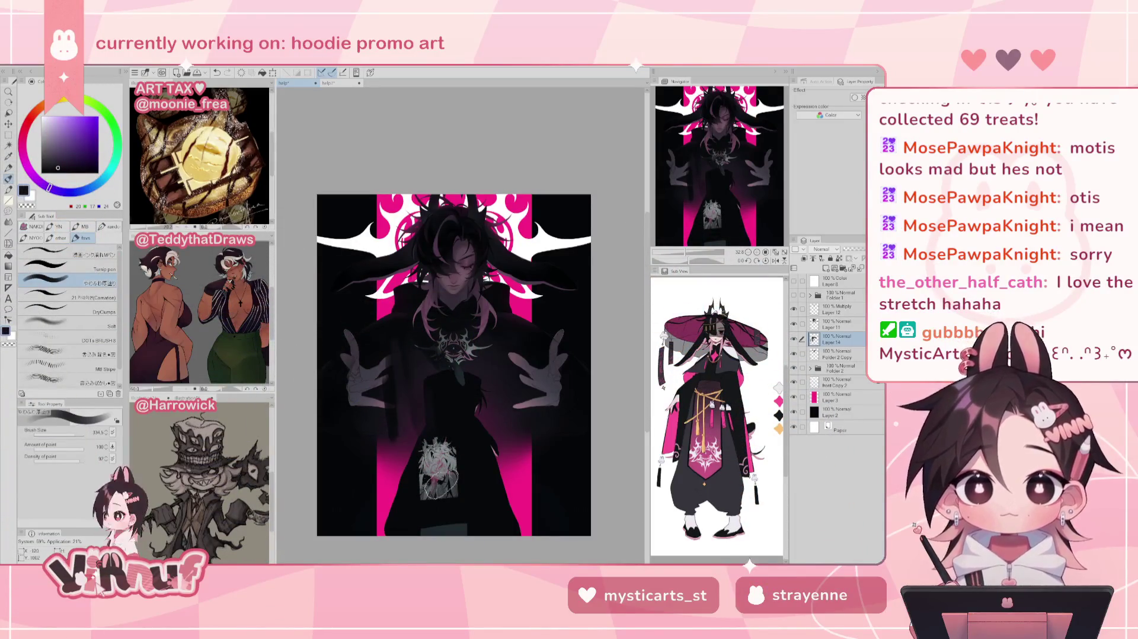
alt+click(405, 405)
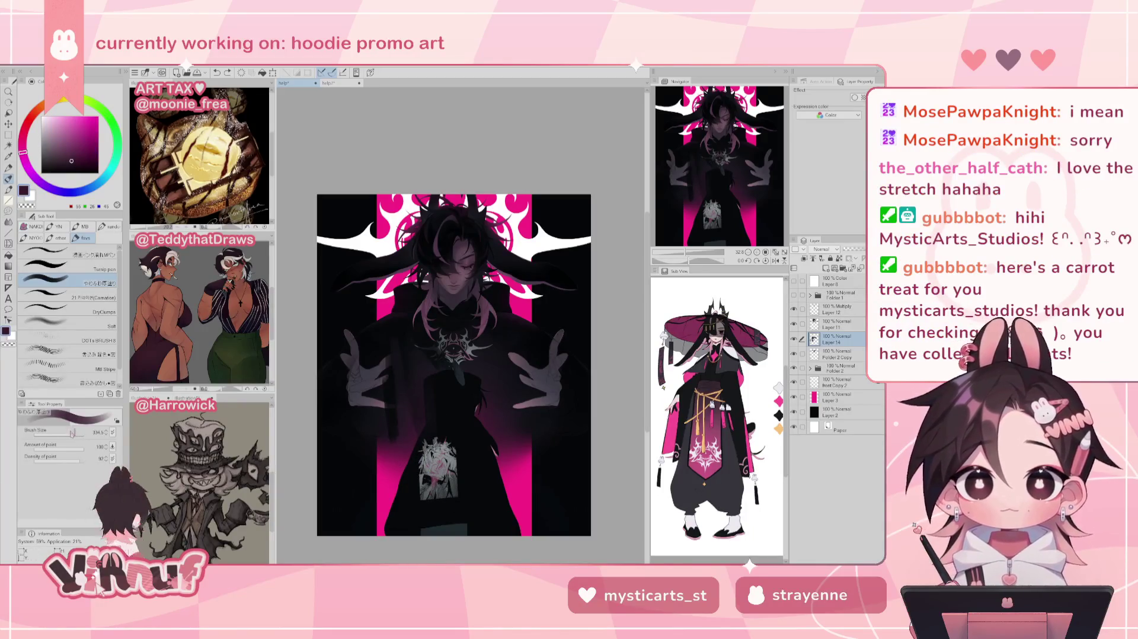
key(bracketleft)
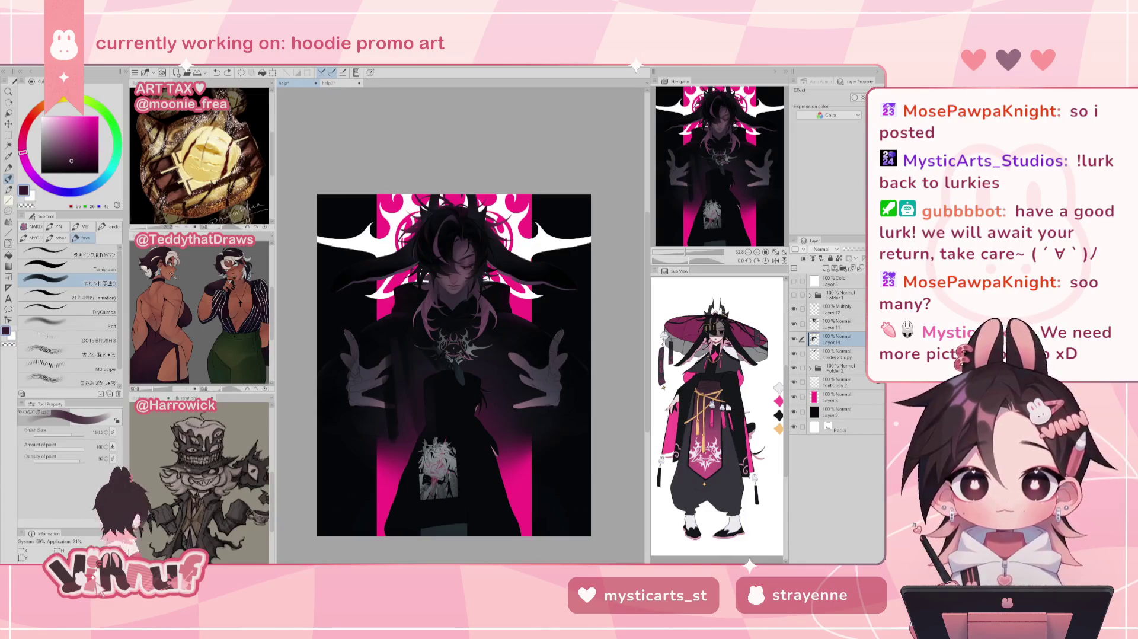
Eyedrop a dark purple from the artwork as the main colour, then switch to Discord
drag(702, 178, 706, 181)
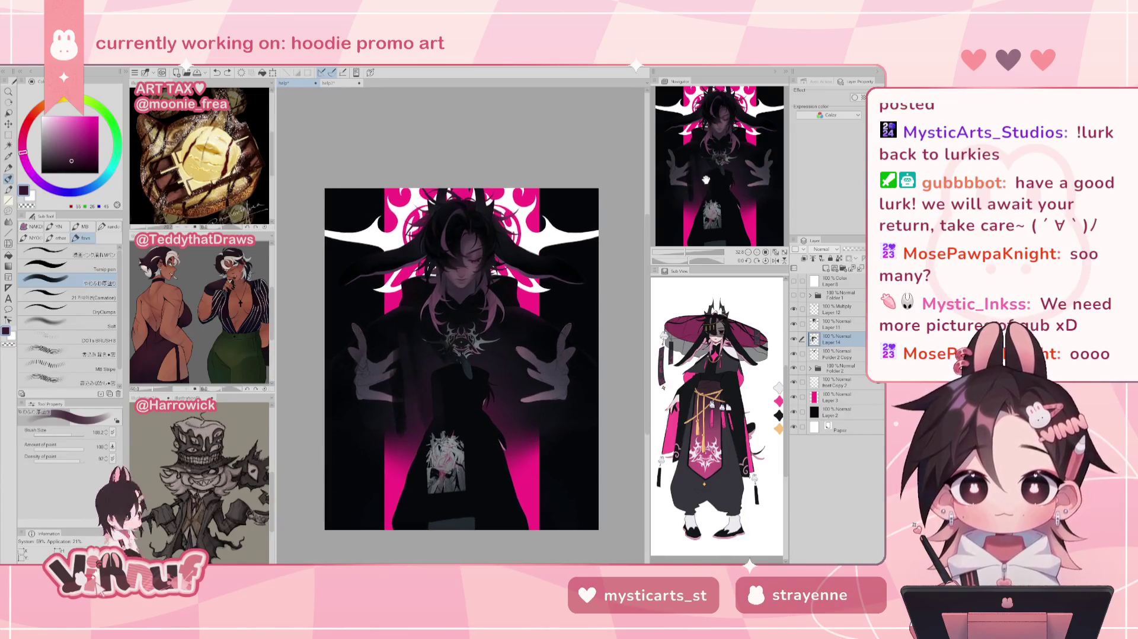
alt+click(423, 361)
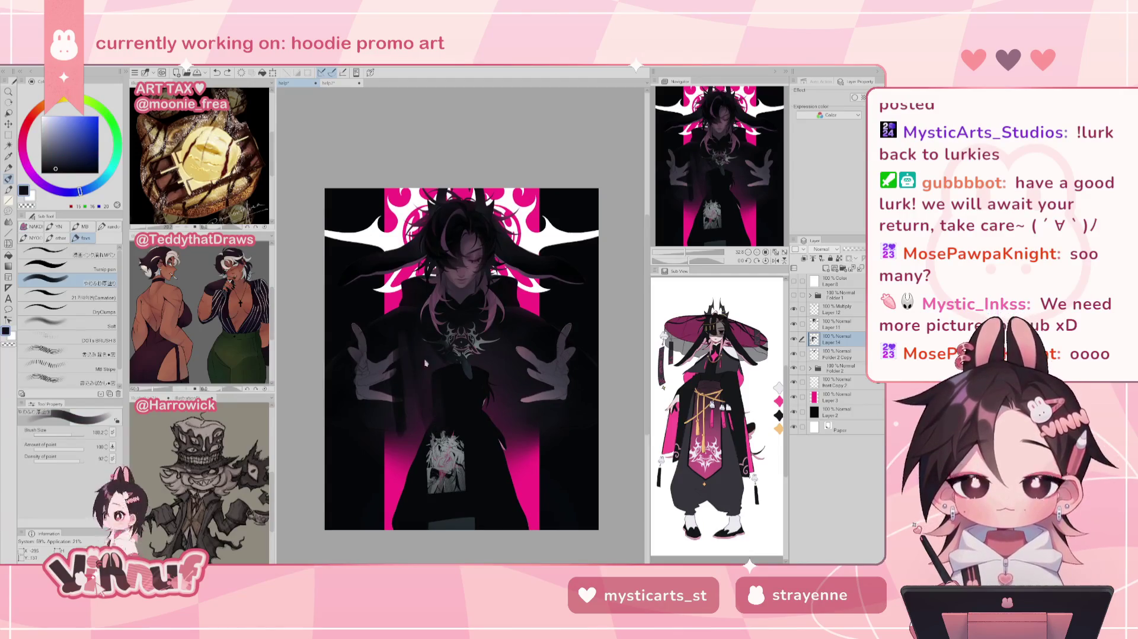
alt+click(438, 359)
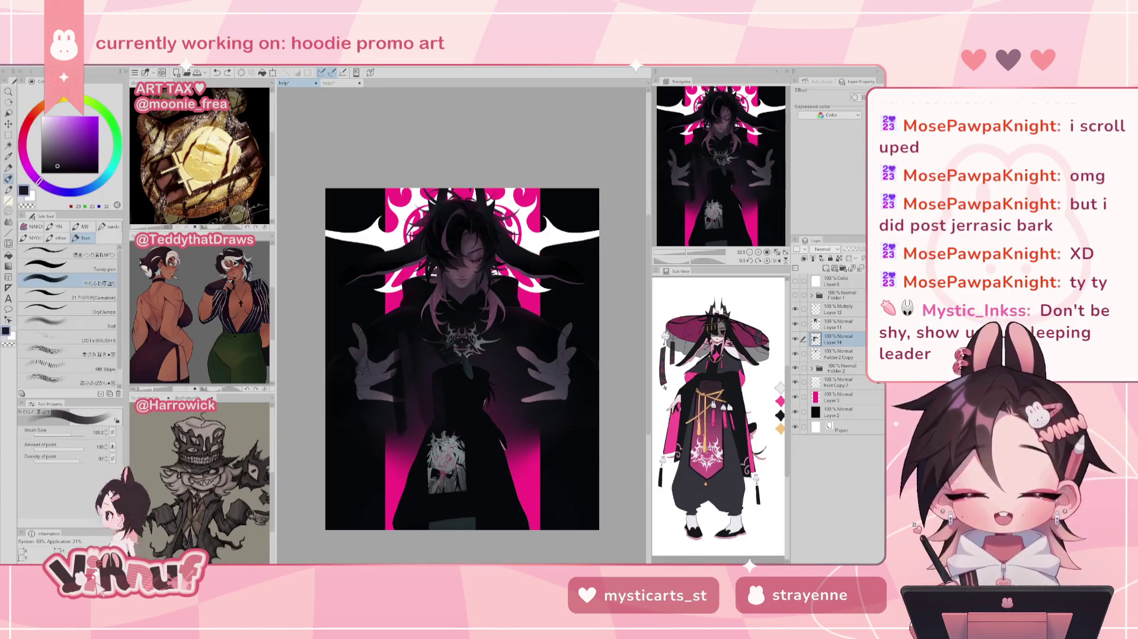
key(alt+Tab)
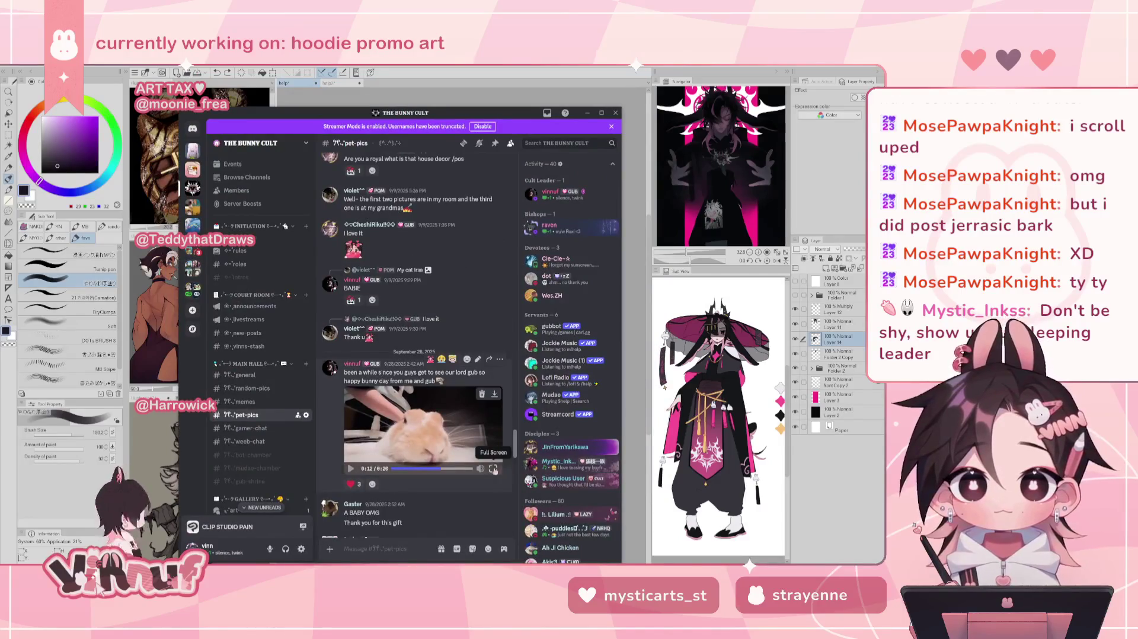
Watch the bunny video full screen, close it, minimize Discord and bring up Instagram
click(492, 468)
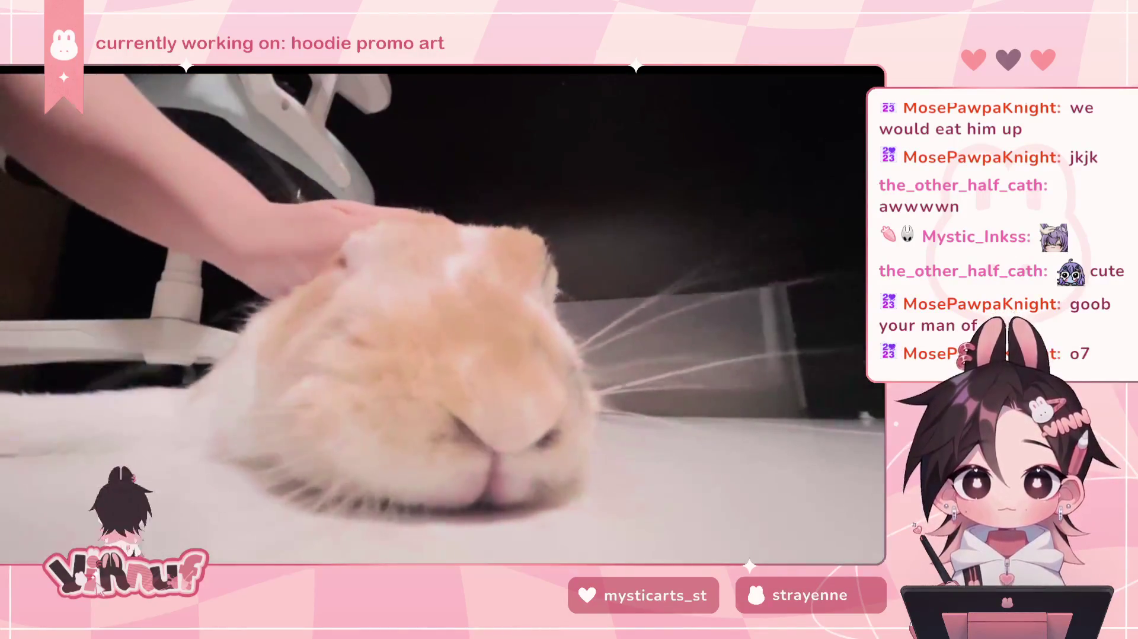
key(Escape)
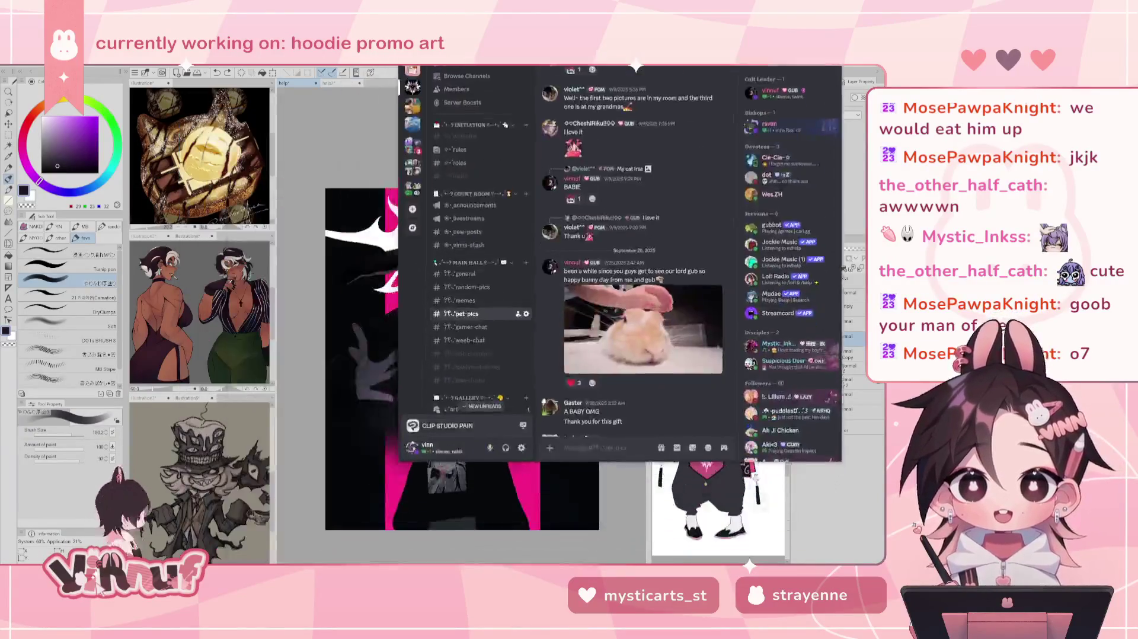
key(super+Down)
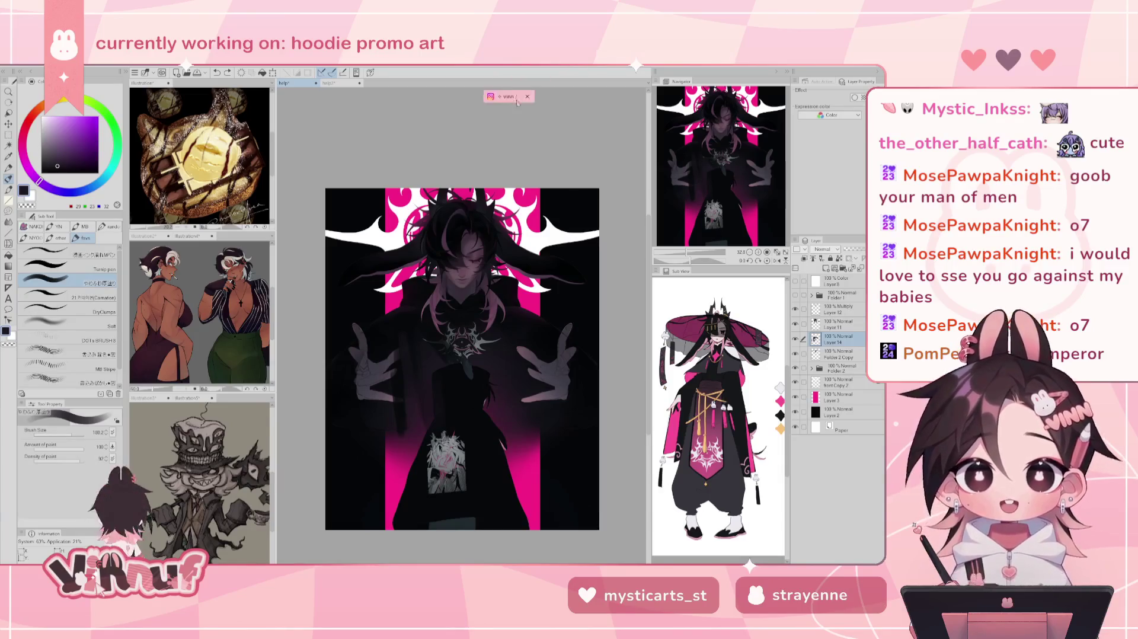
key(alt+Tab)
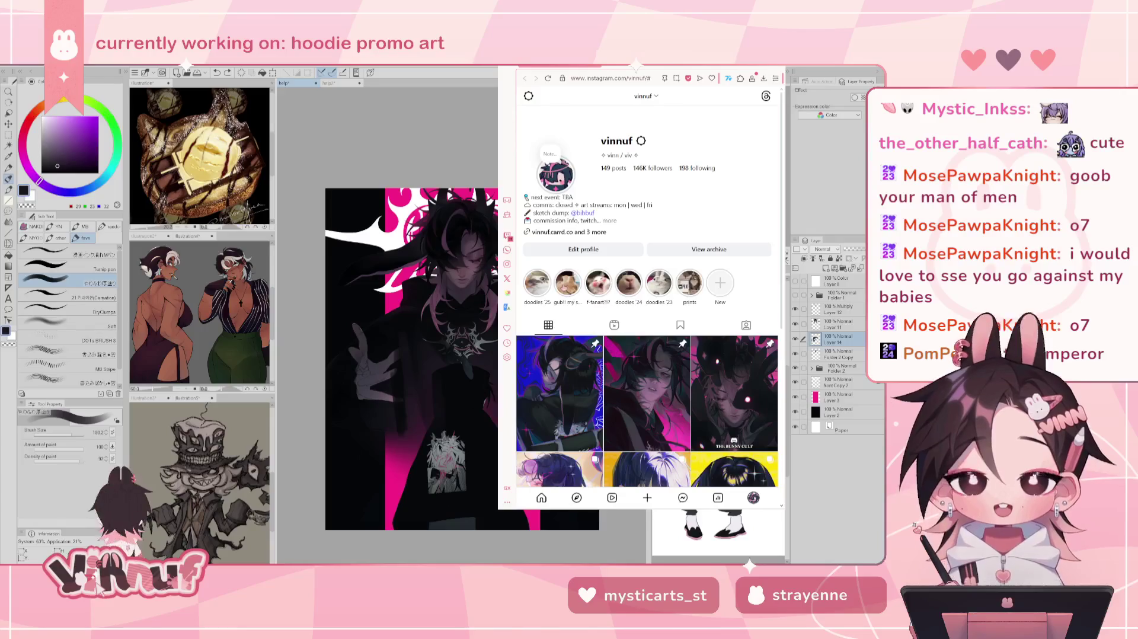
Shift the browser left and play the 'gub!! my son' highlight, advancing one clip
mouse_move(592, 68)
mouse_down()
mouse_move(515, 56)
mouse_move(569, 65)
mouse_up()
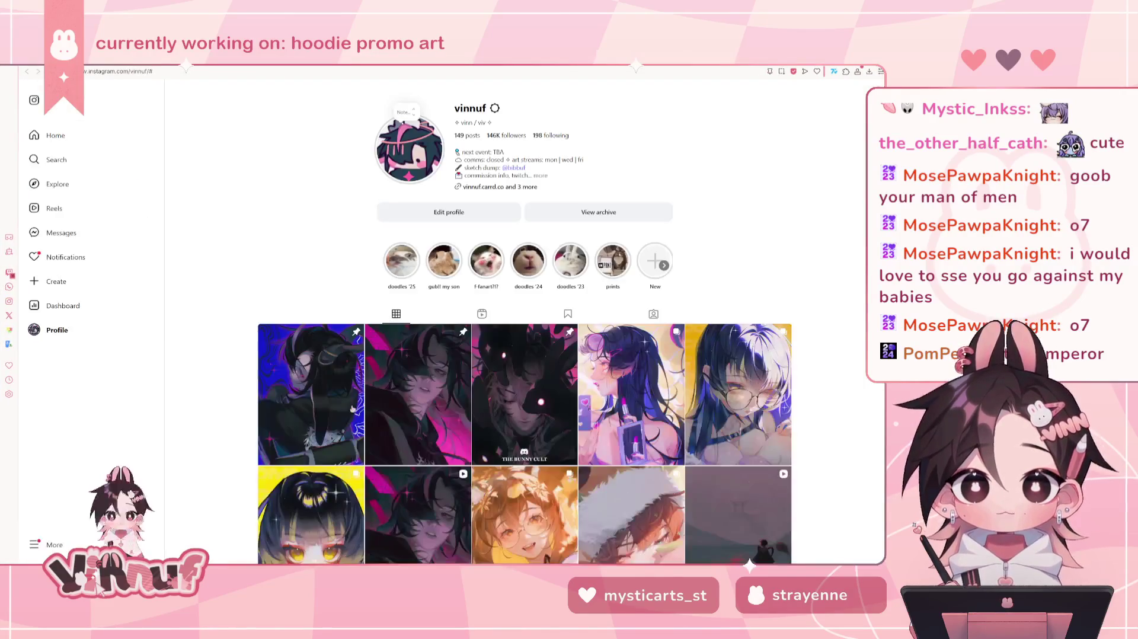
click(443, 264)
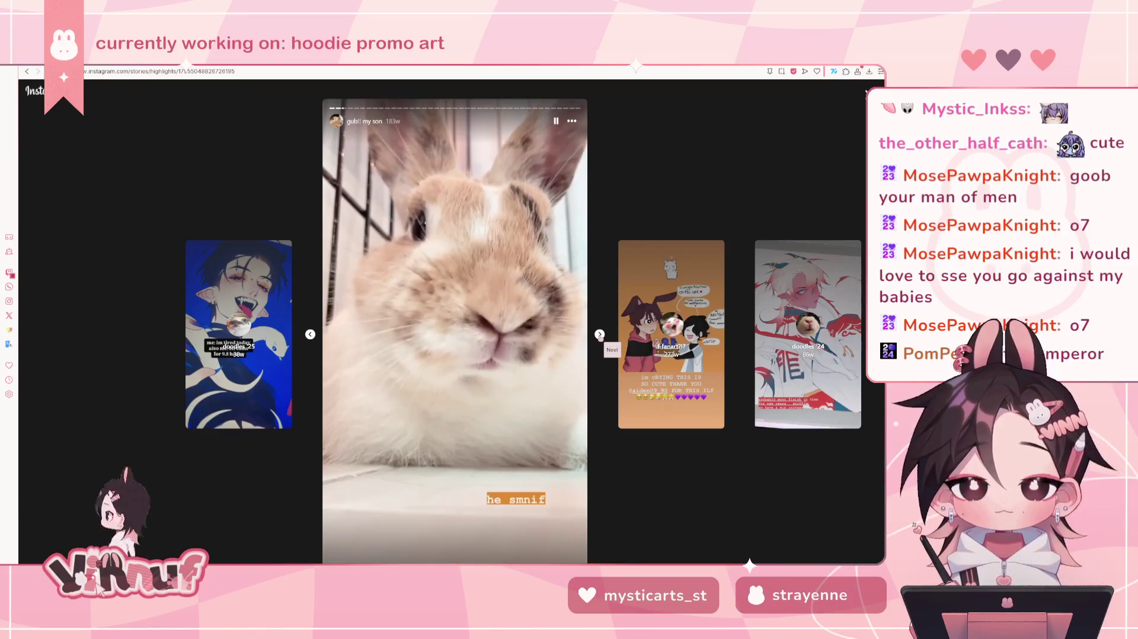
click(600, 335)
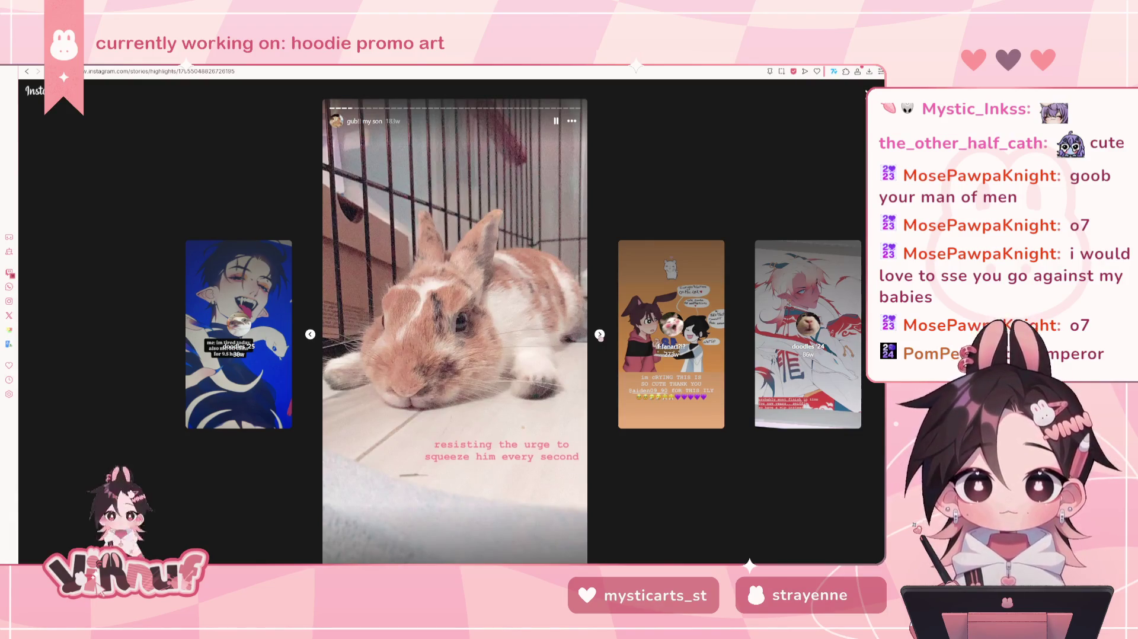
Step through the bunny stories with sound on to the 'gonna start an asmr channel' clip
click(600, 335)
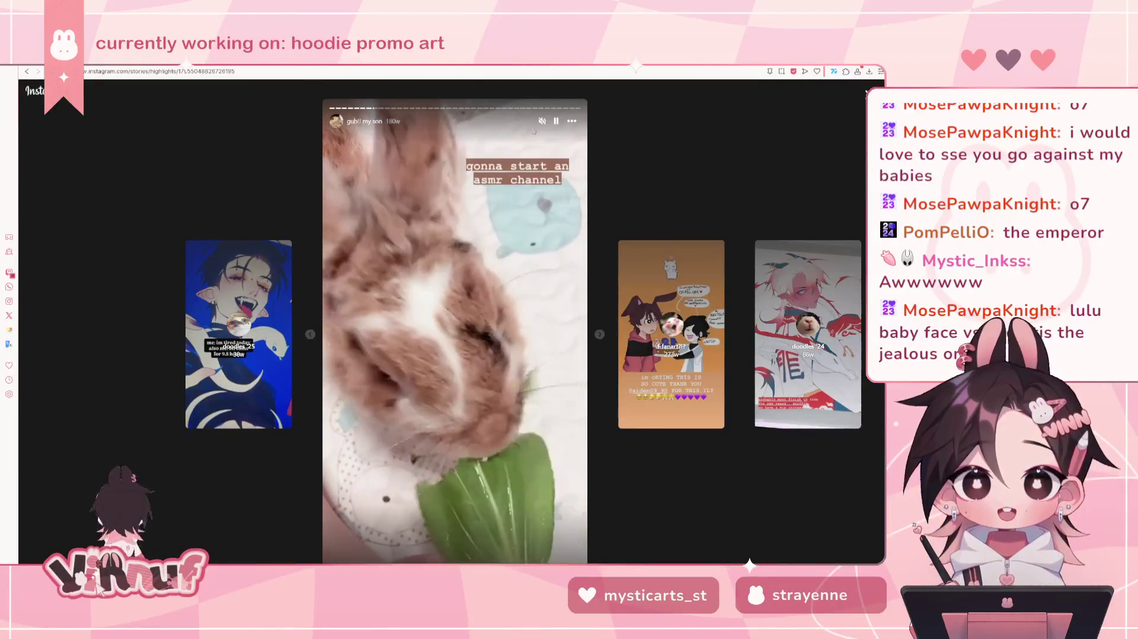
key(m)
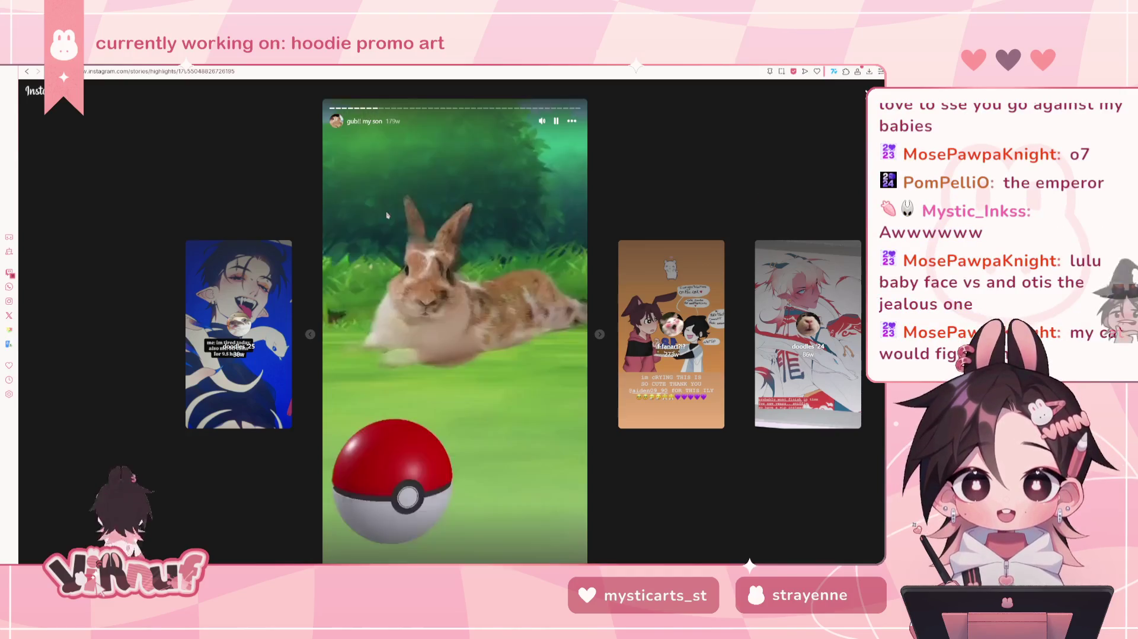
key(Left)
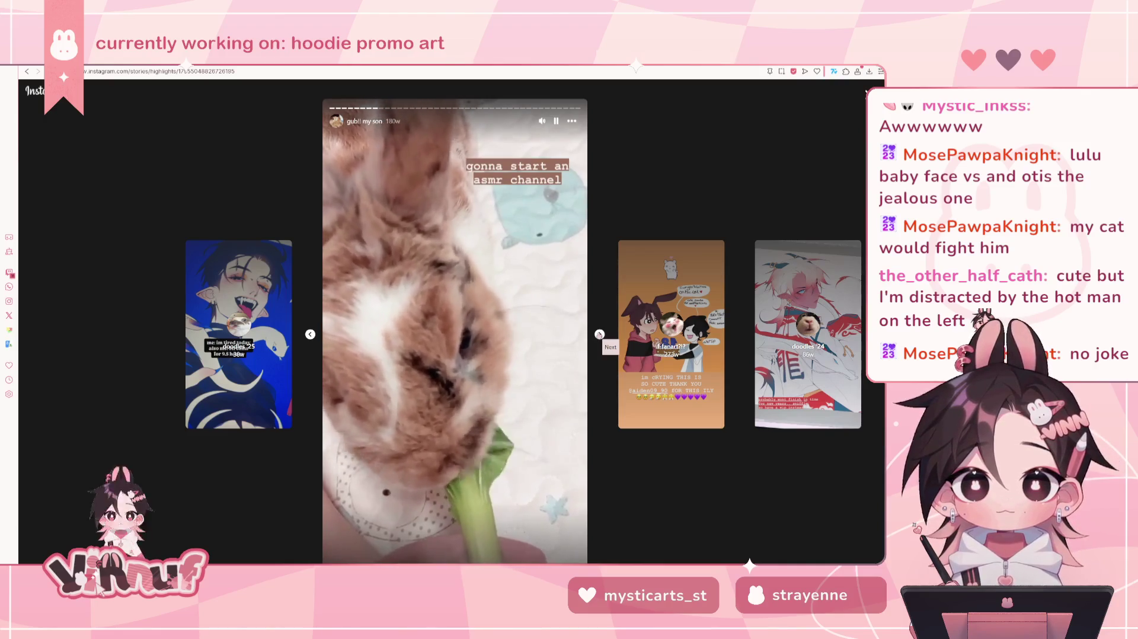
click(599, 334)
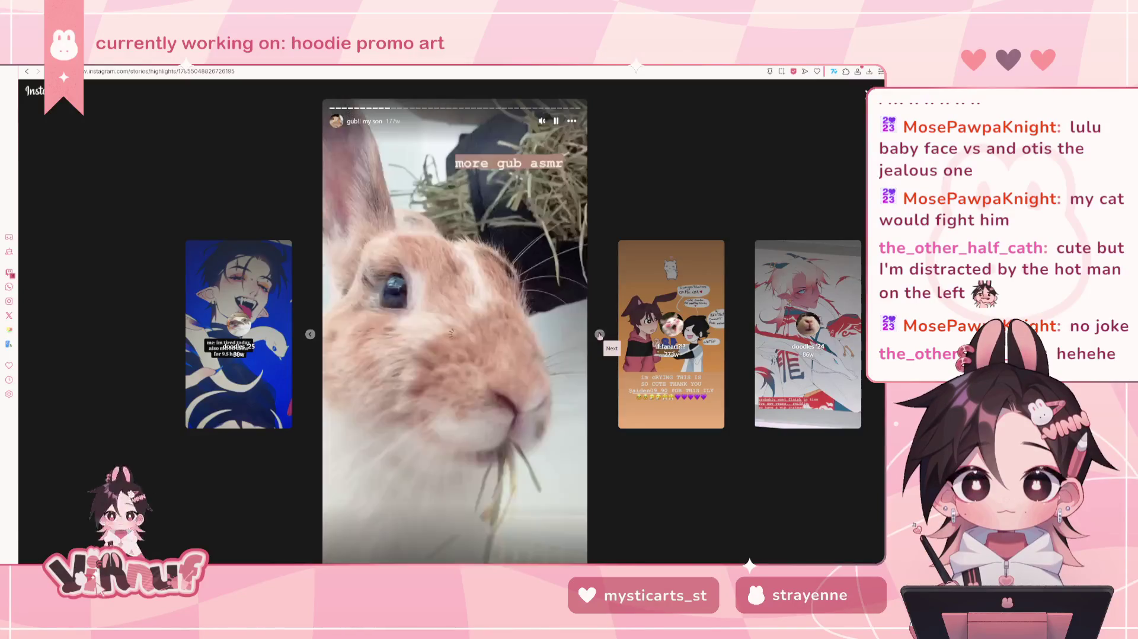
Go back a clip, pause it, then advance to the sleeping-bunny clip
click(398, 346)
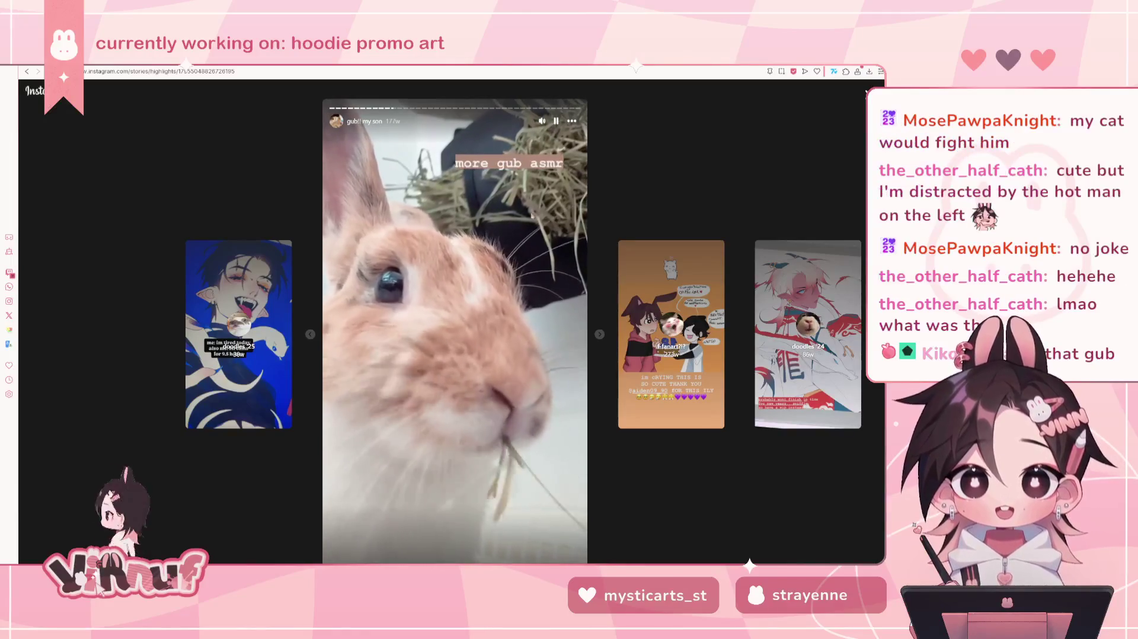
click(556, 123)
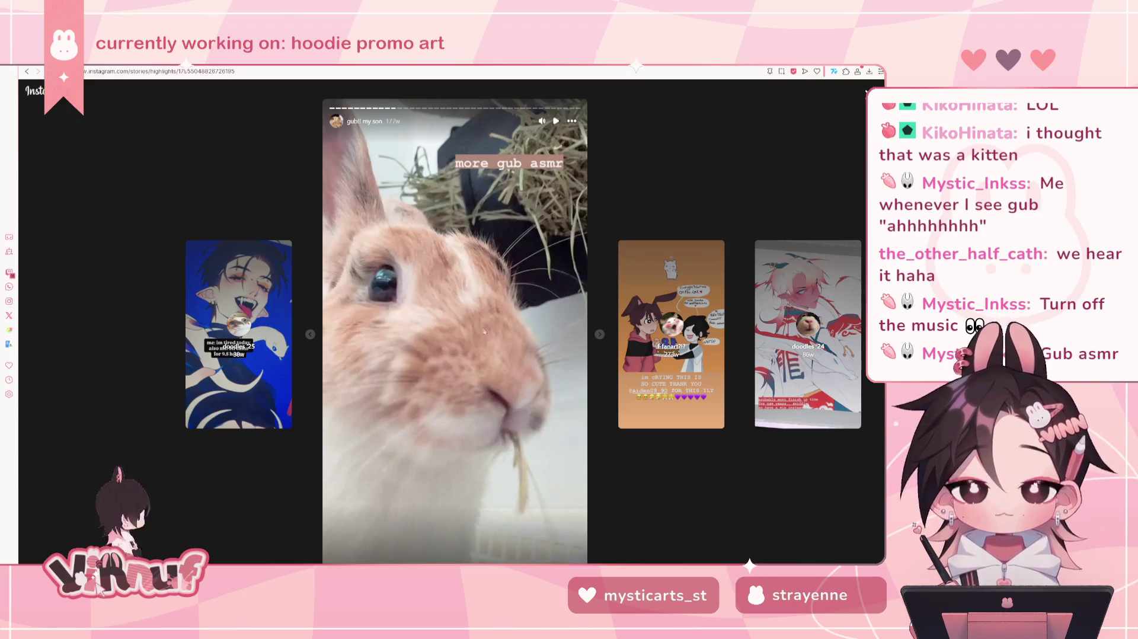
click(551, 340)
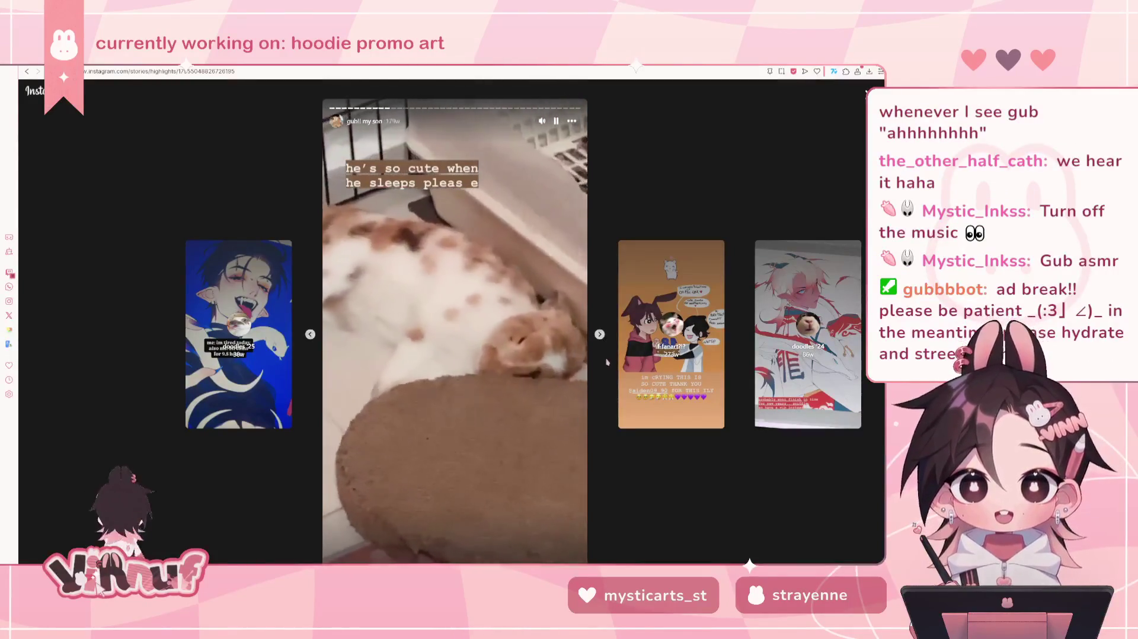
Pause, resume and skip through the stories to the 'why is he man spreading' clip, then pause
click(600, 334)
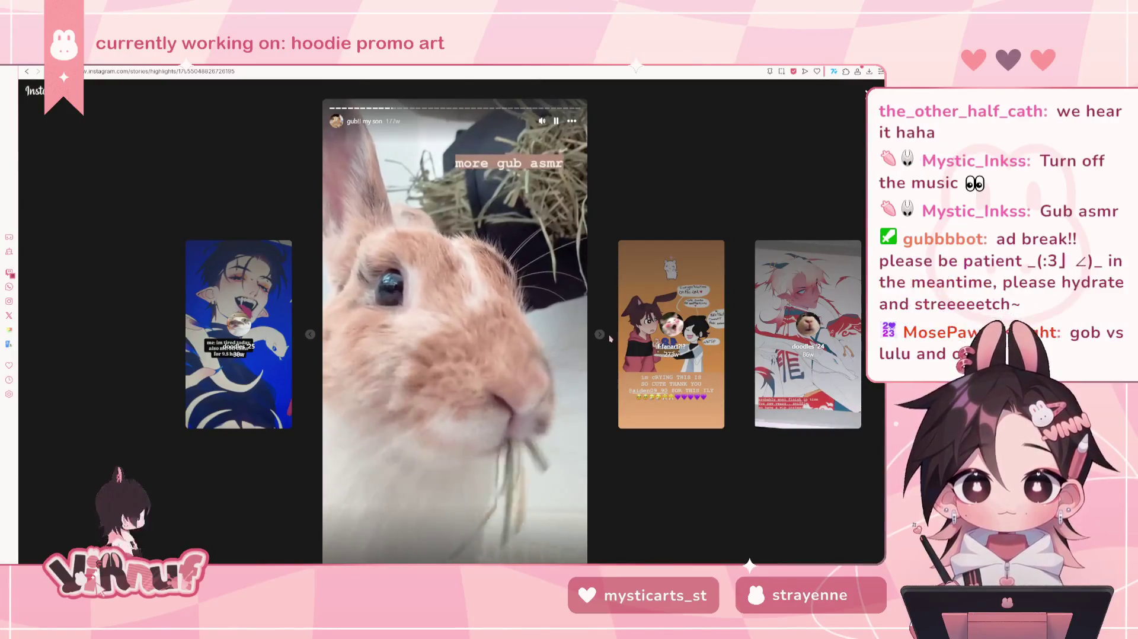
key(space)
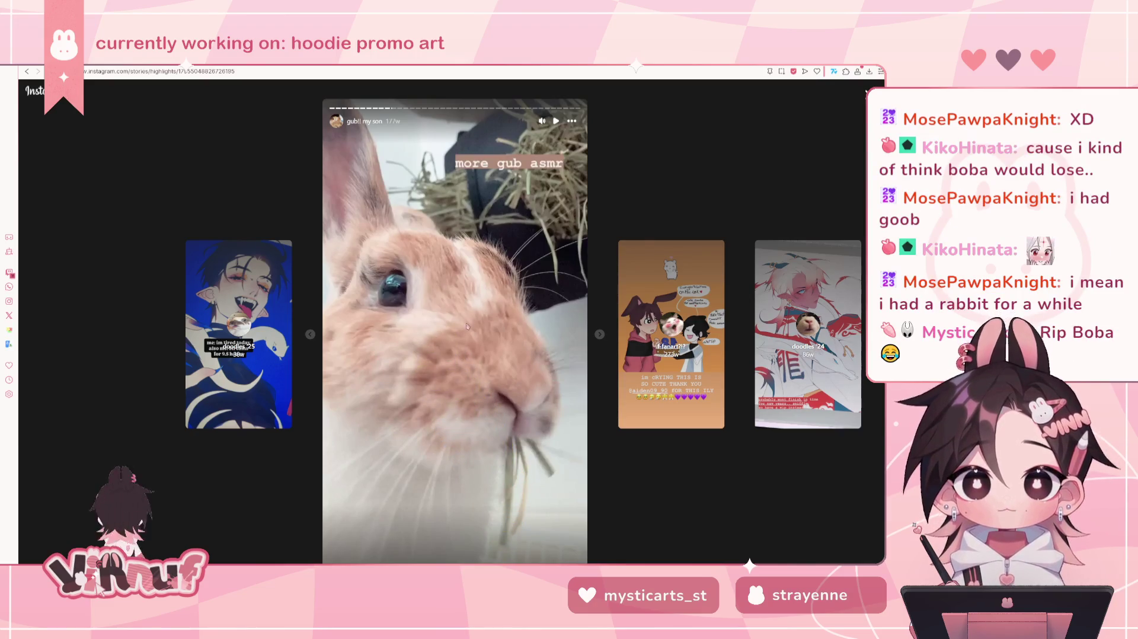
click(556, 121)
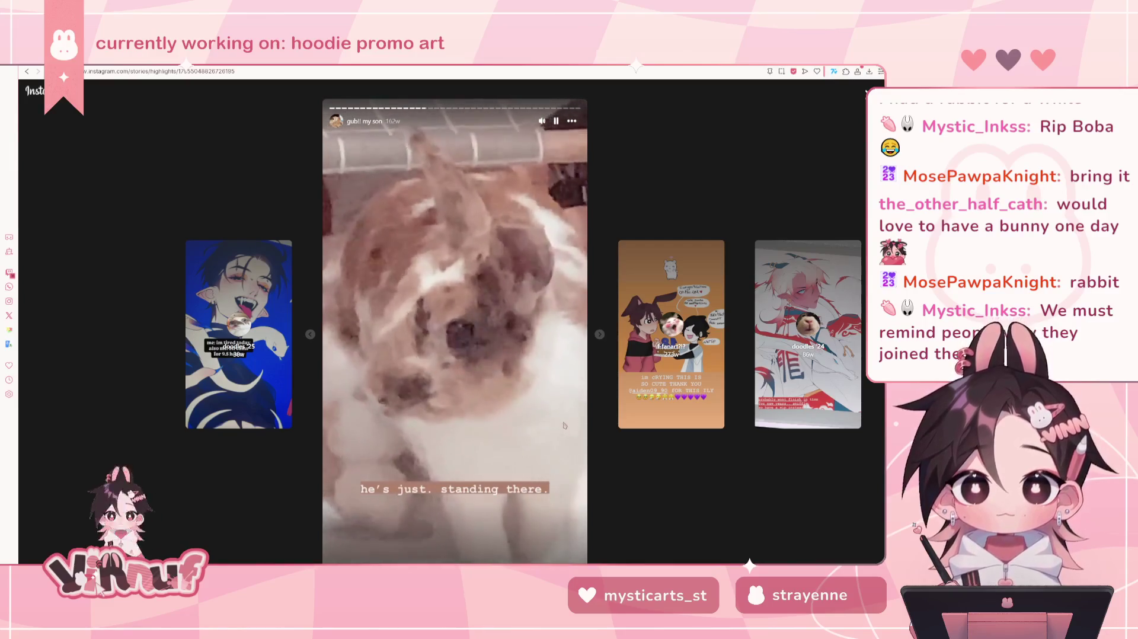
click(562, 421)
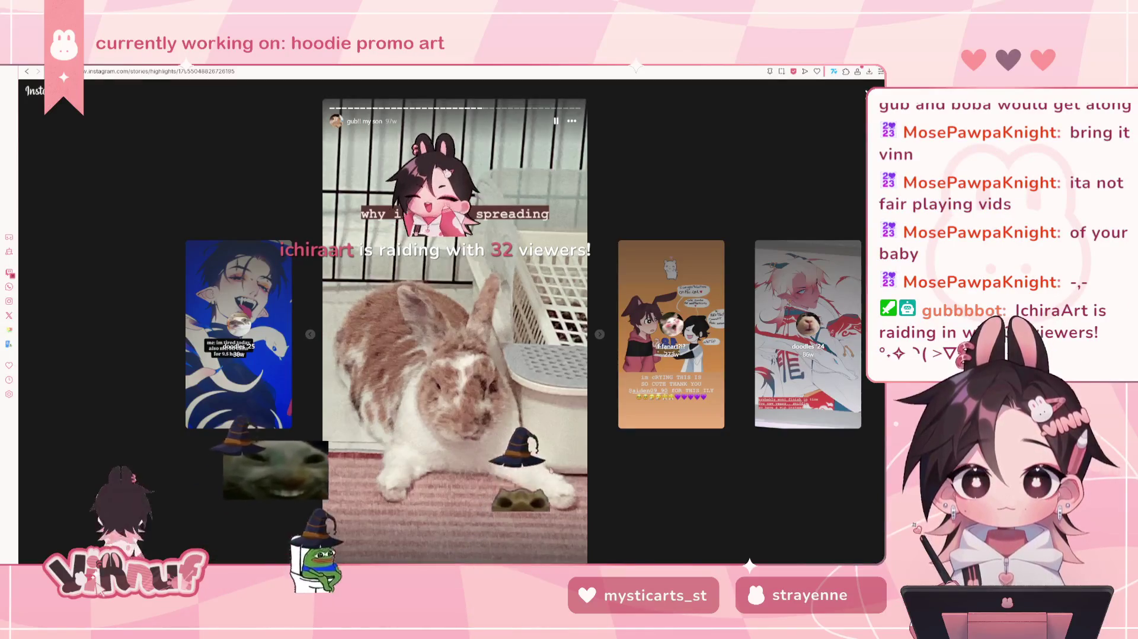
key(space)
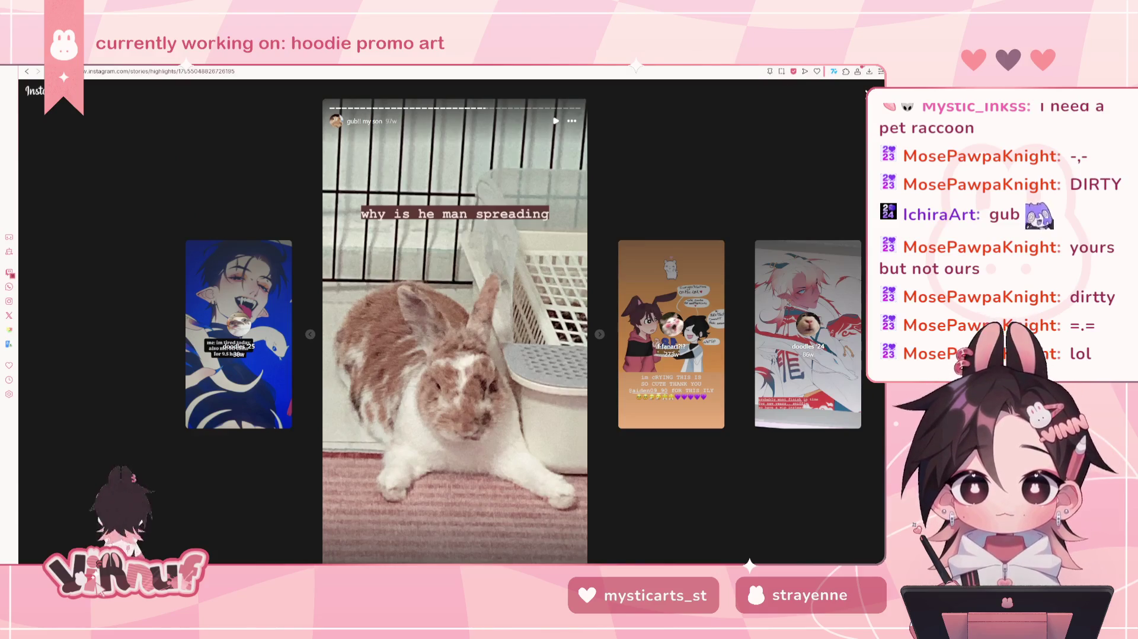
Undo the latest change to the figure's pose, then switch to the help2 ART RAFFLE document
key(alt+Tab)
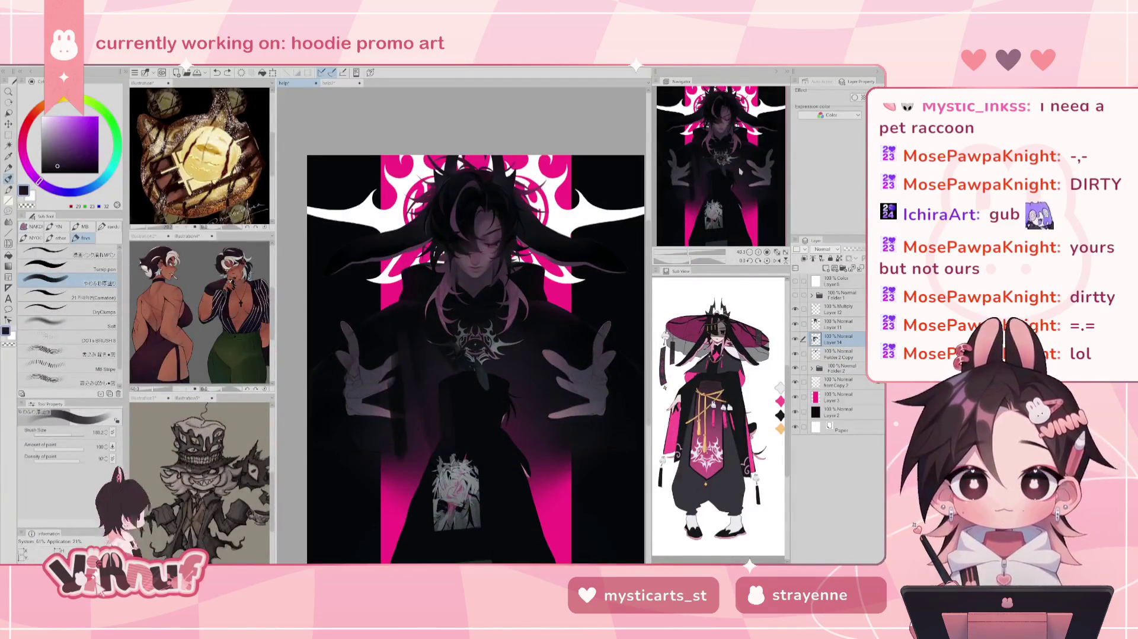
drag(710, 176, 710, 184)
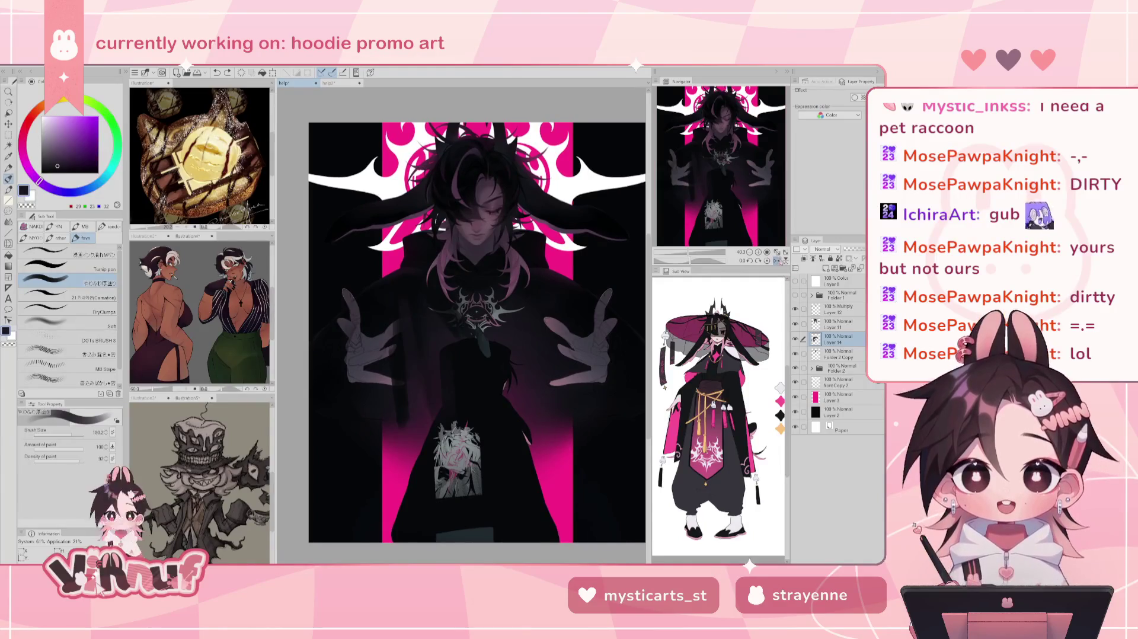
scroll(698, 136, up, 2)
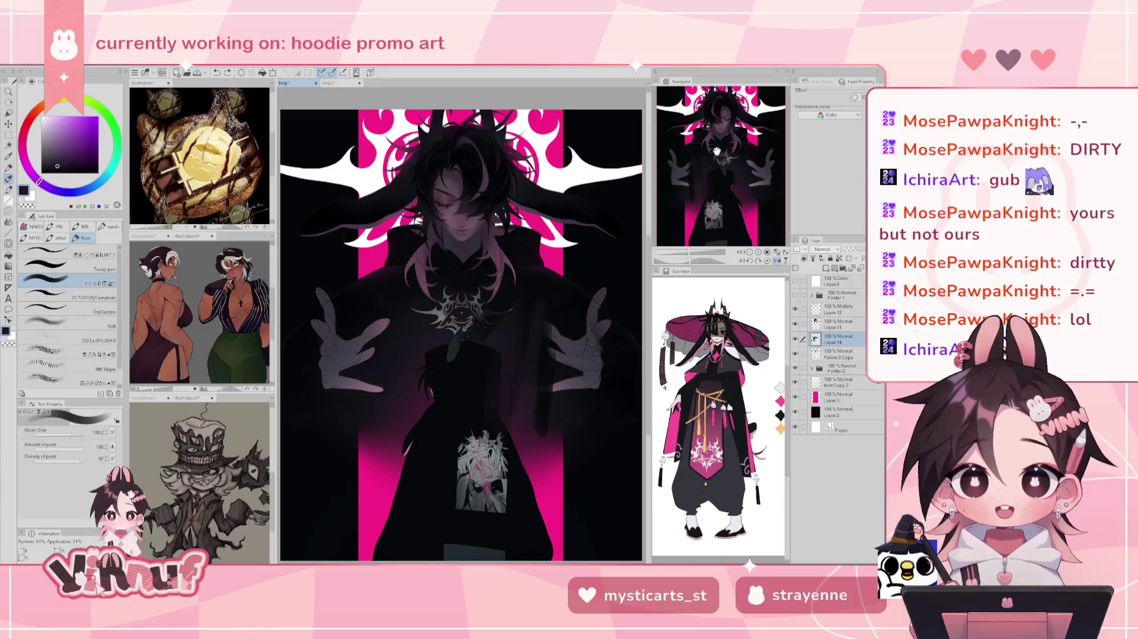
key(ctrl+z)
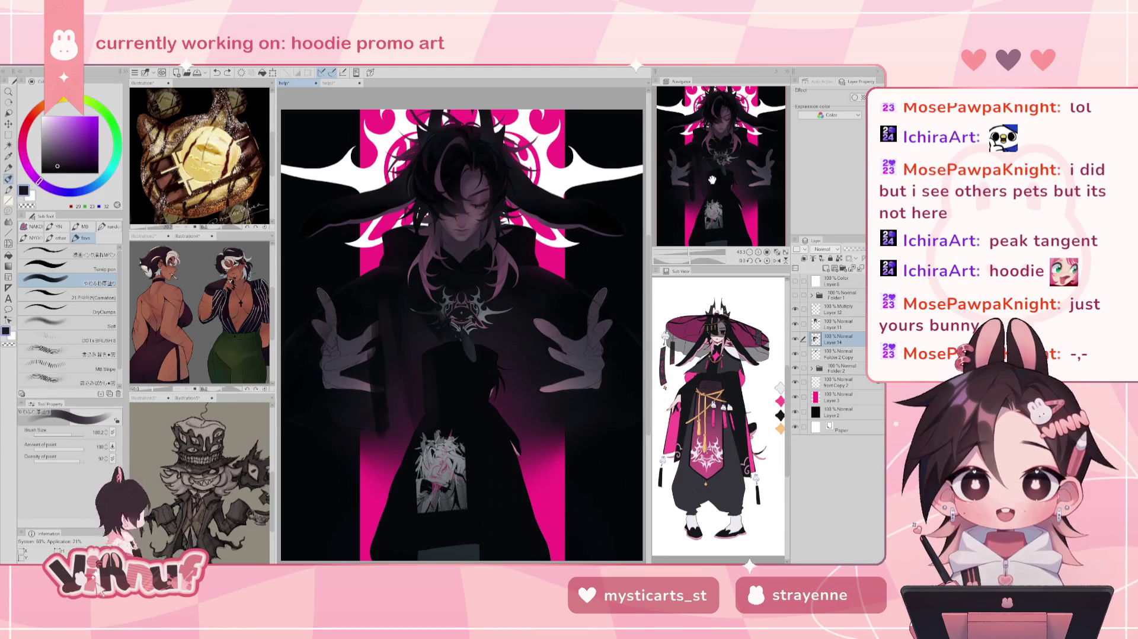
click(332, 83)
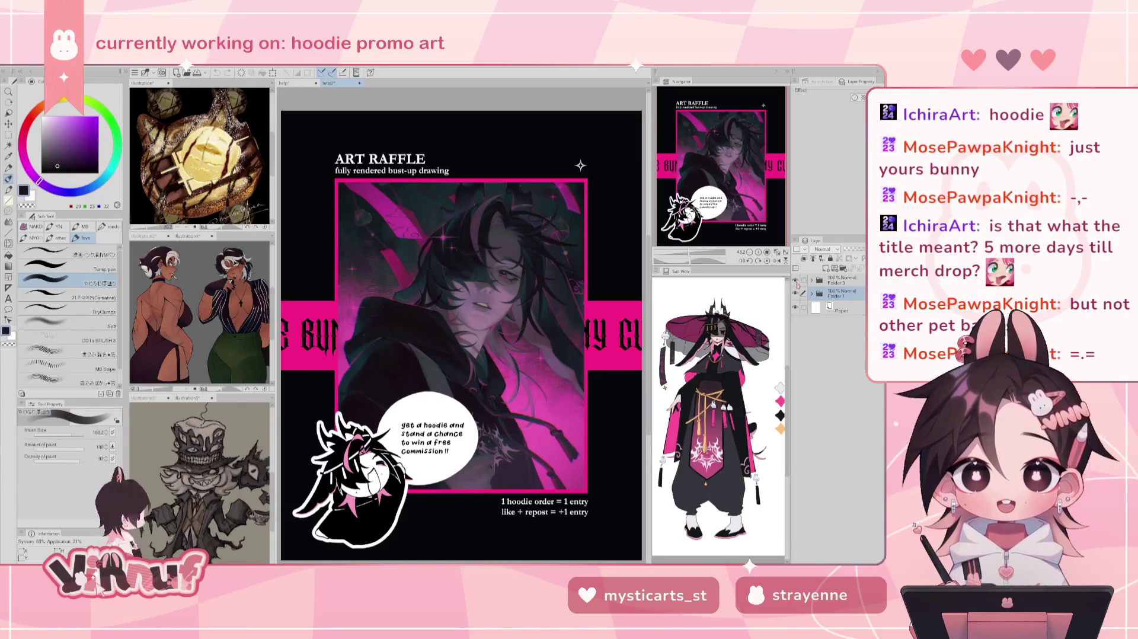
Show and then hide The Bunny Cult merch layer, and open the File menu
click(796, 281)
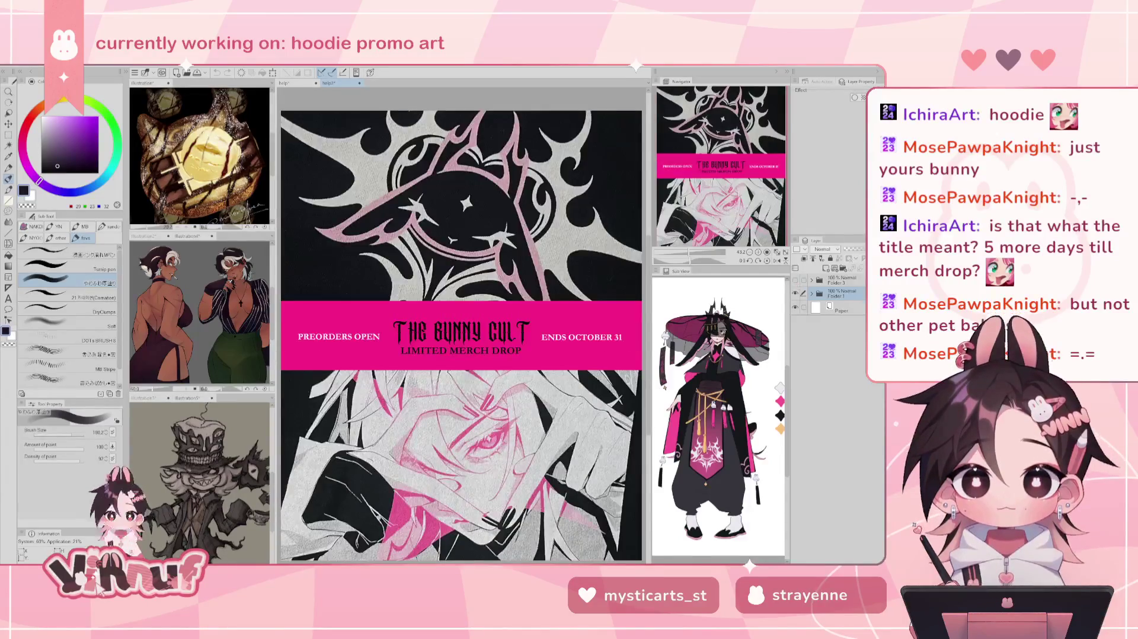
drag(749, 175, 748, 175)
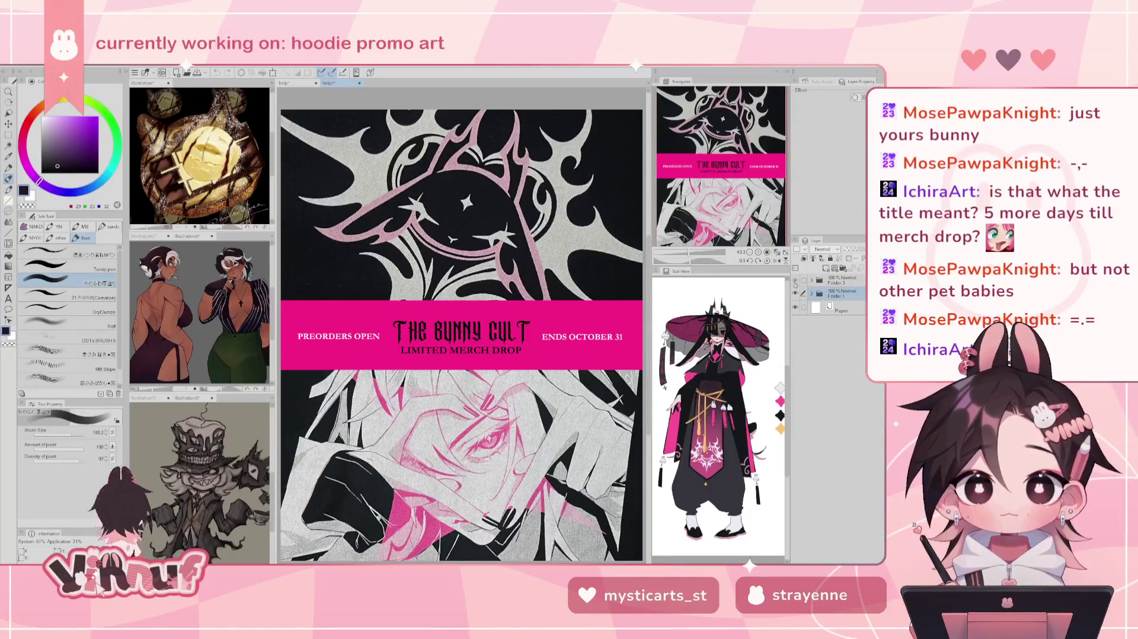
click(795, 280)
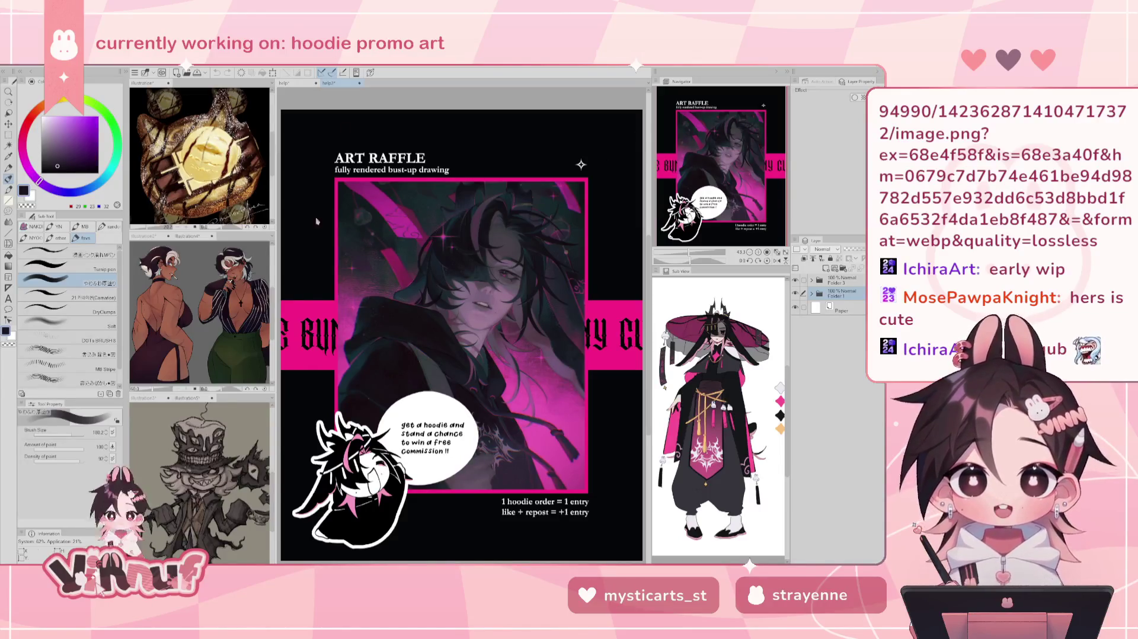
click(12, 64)
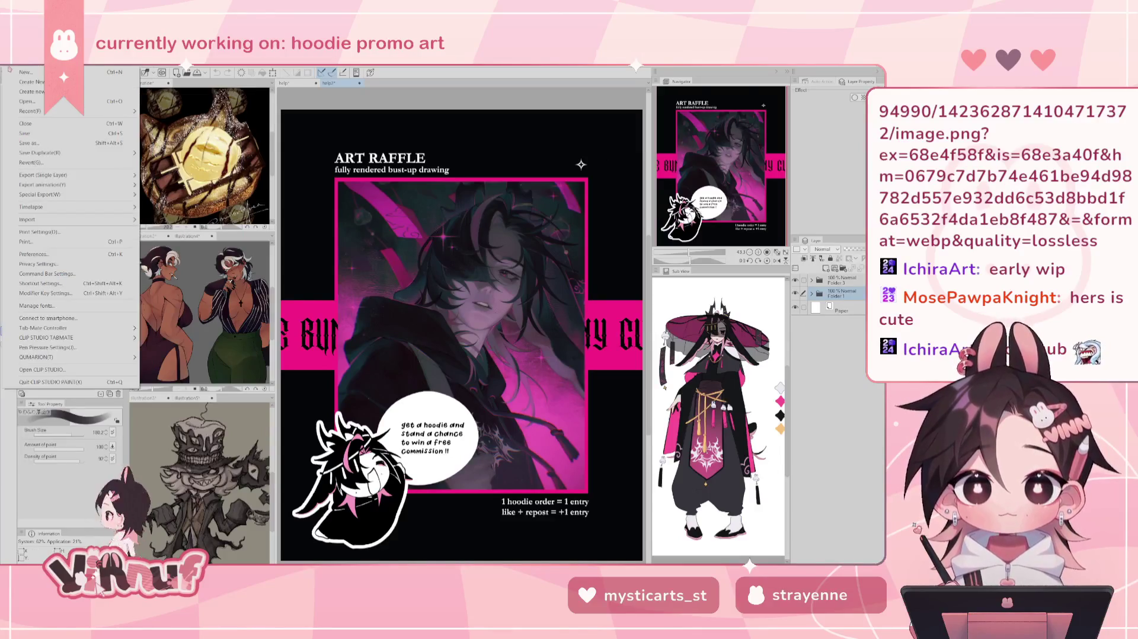
Create a new document from the copied illustration and zoom in on the character
click(33, 83)
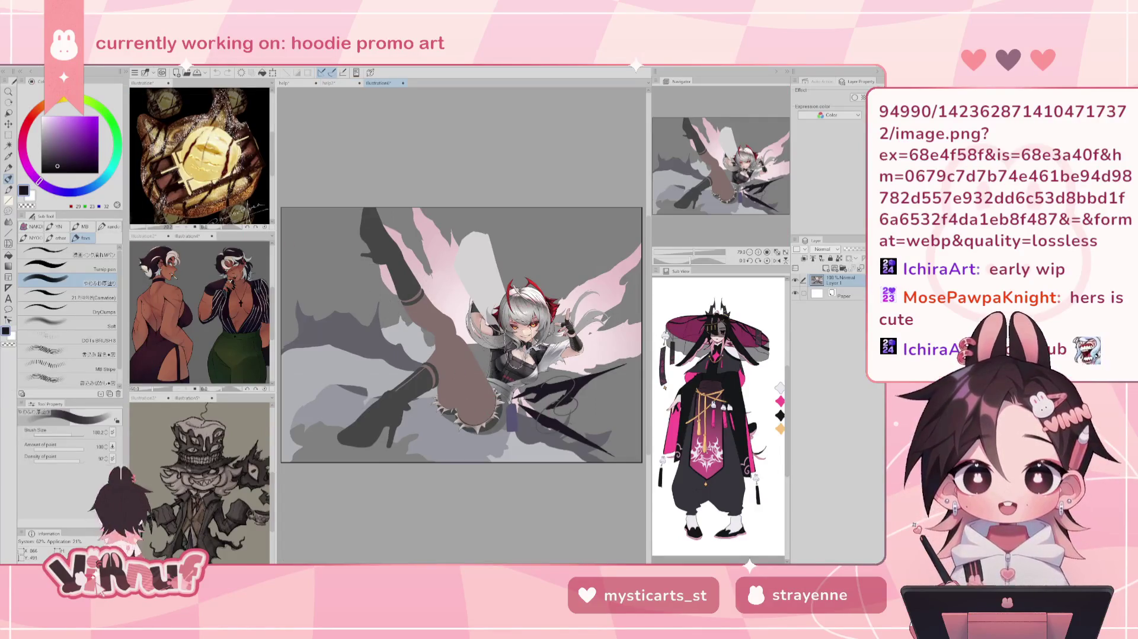
key(ctrl+plus)
key(ctrl+plus)
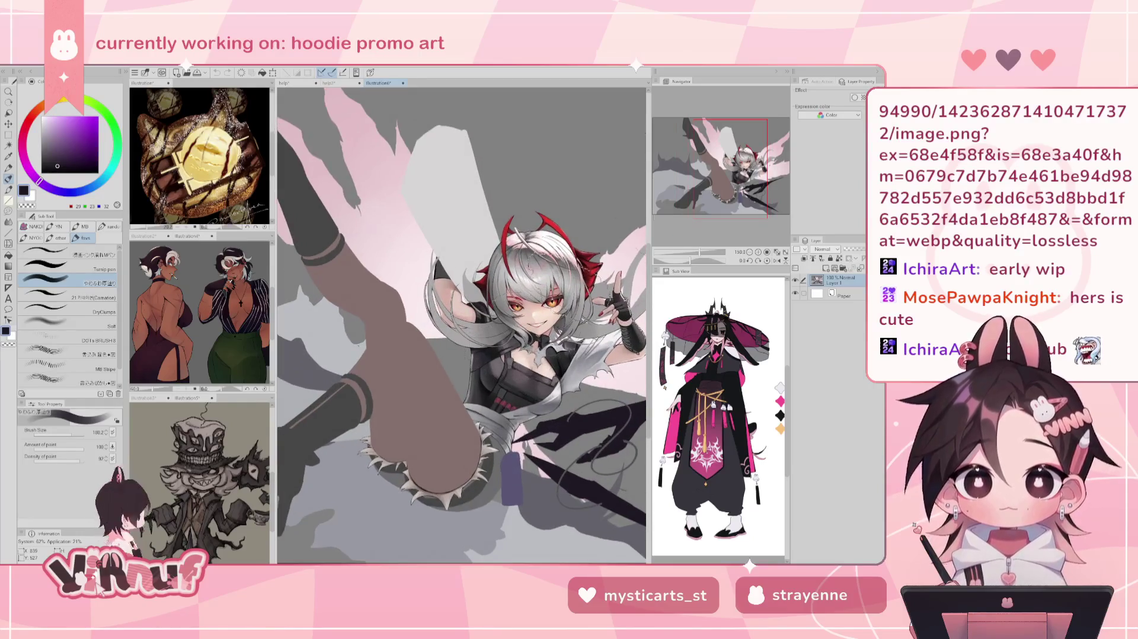
scroll(521, 279, up, 3)
drag(572, 290, 427, 284)
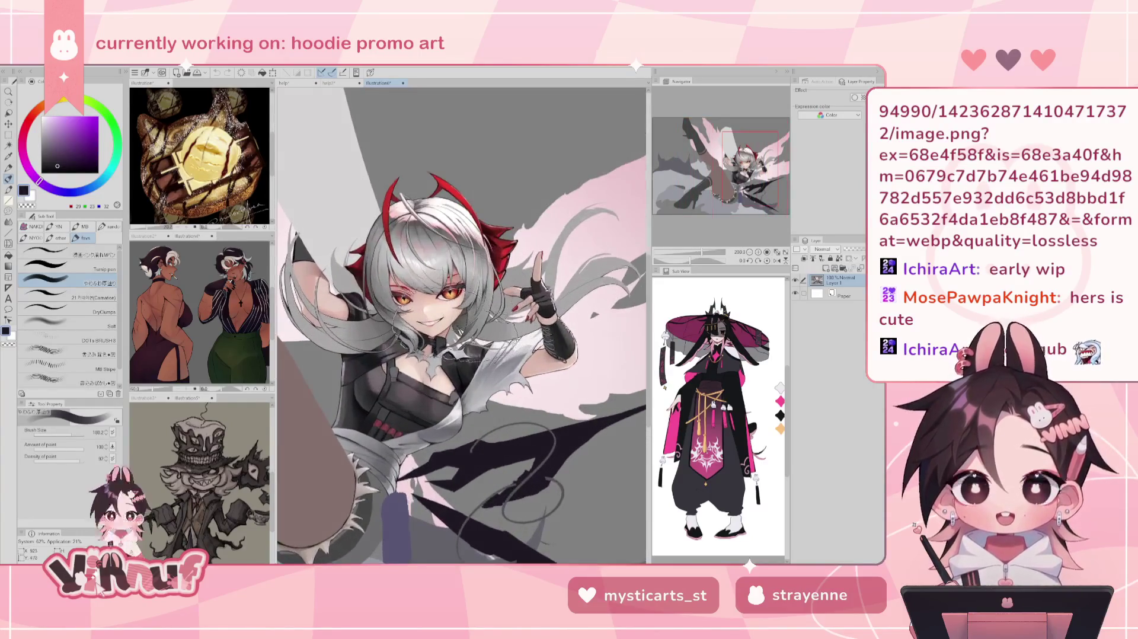
drag(752, 169, 737, 165)
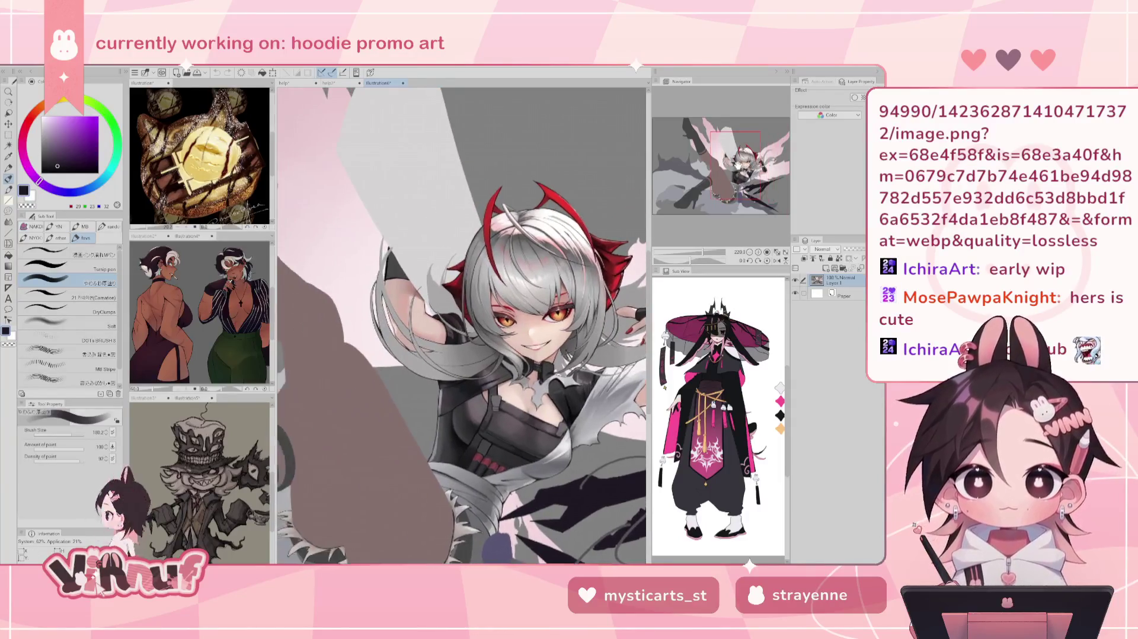
Zoom to about 160% and pan so the figure's face and torso fill the view
key(ctrl+minus)
key(ctrl+minus)
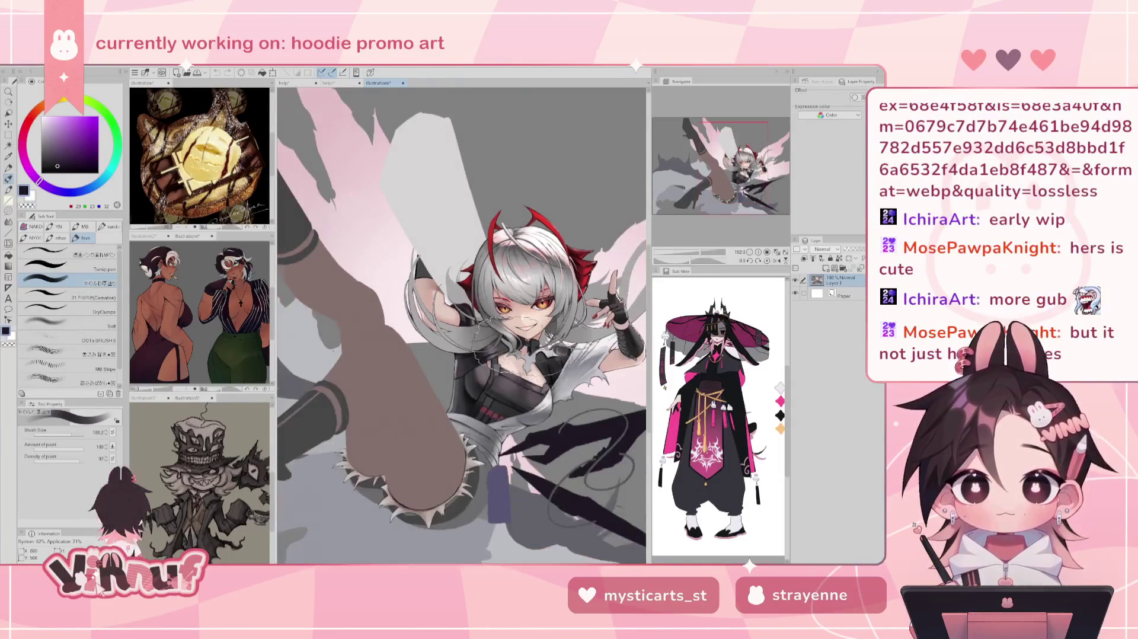
key(ctrl+minus)
key(ctrl+minus)
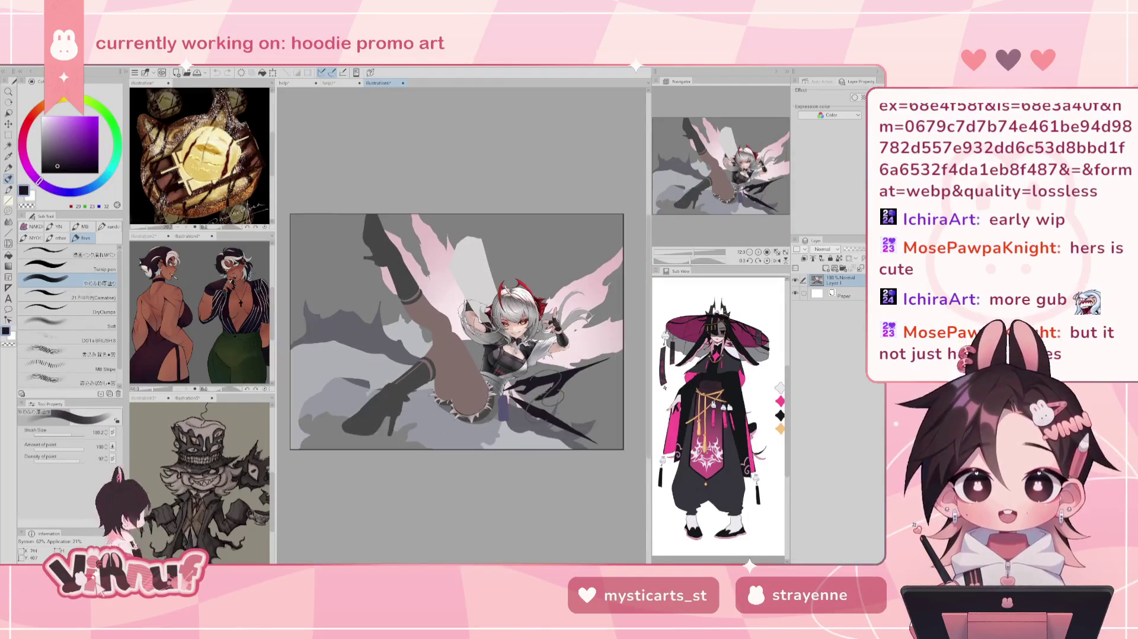
key(ctrl+plus)
key(ctrl+plus)
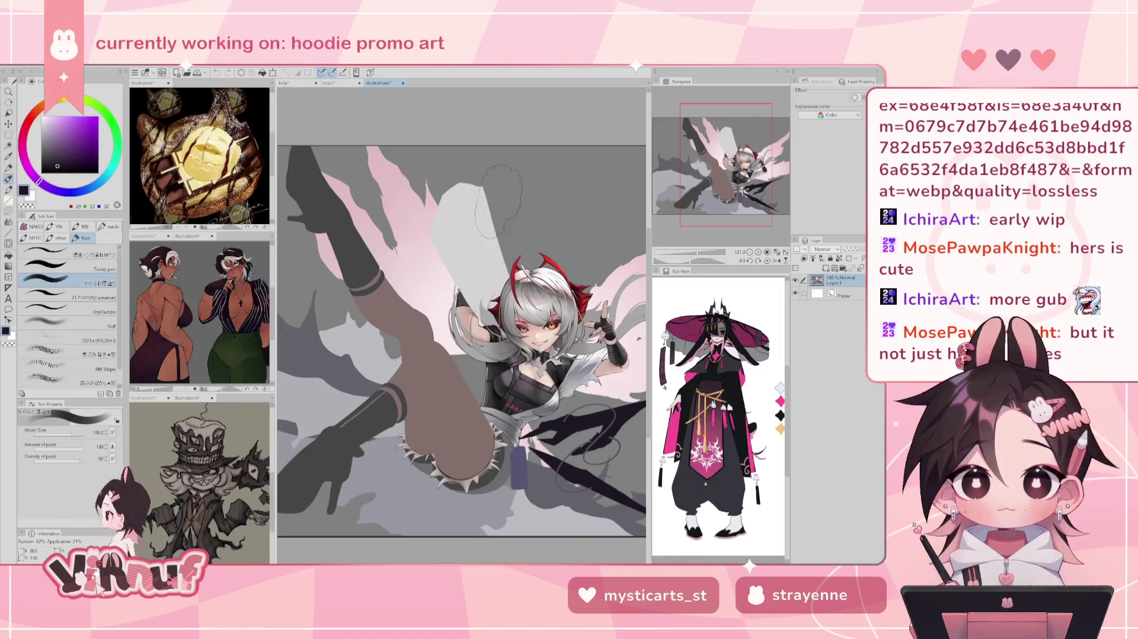
drag(719, 169, 731, 179)
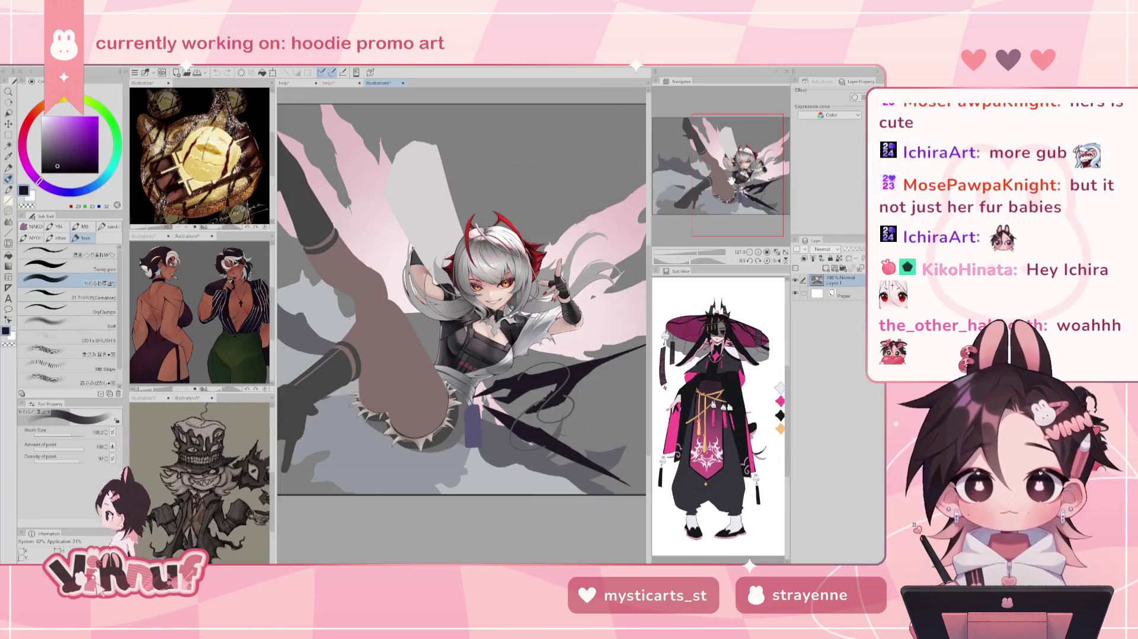
scroll(461, 390, up, 1)
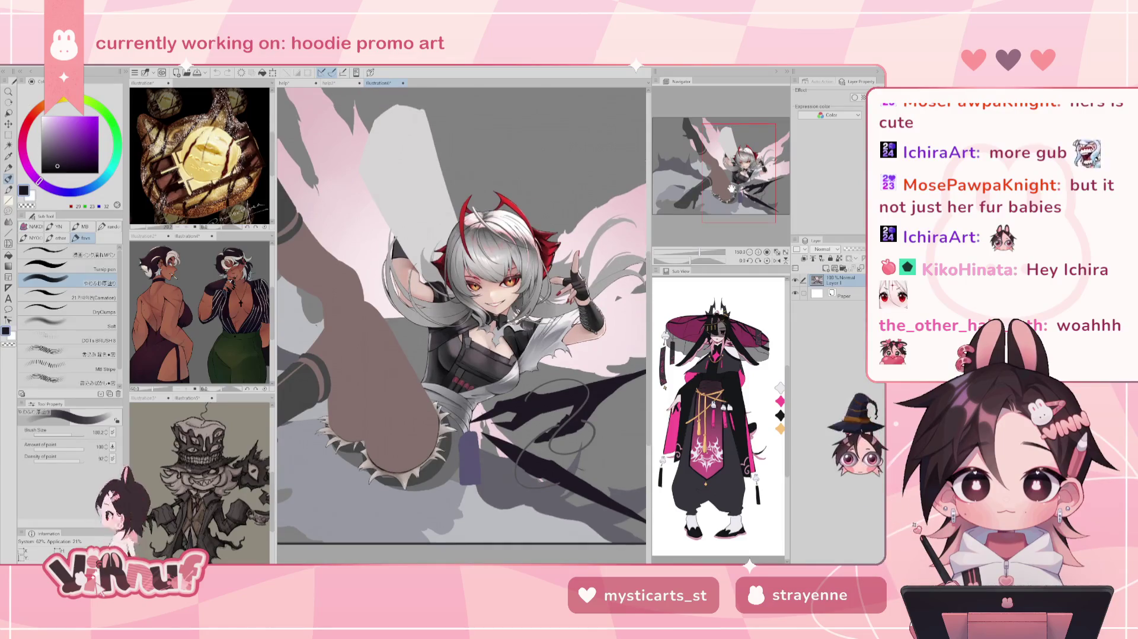
drag(731, 193, 731, 189)
scroll(731, 189, up, 1)
scroll(731, 189, up, 1)
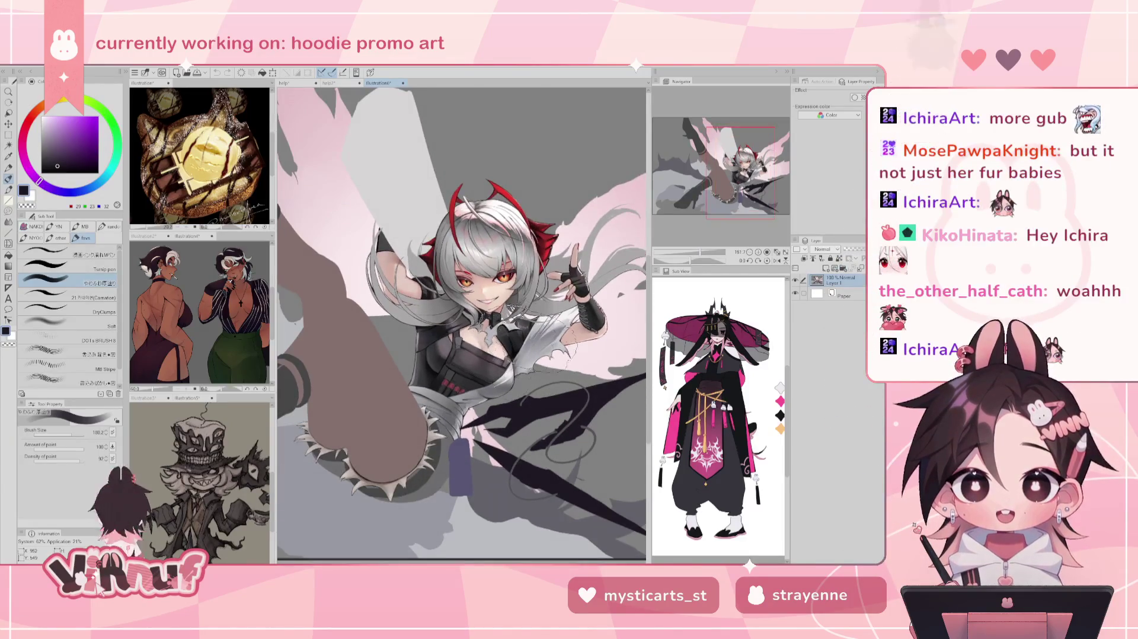